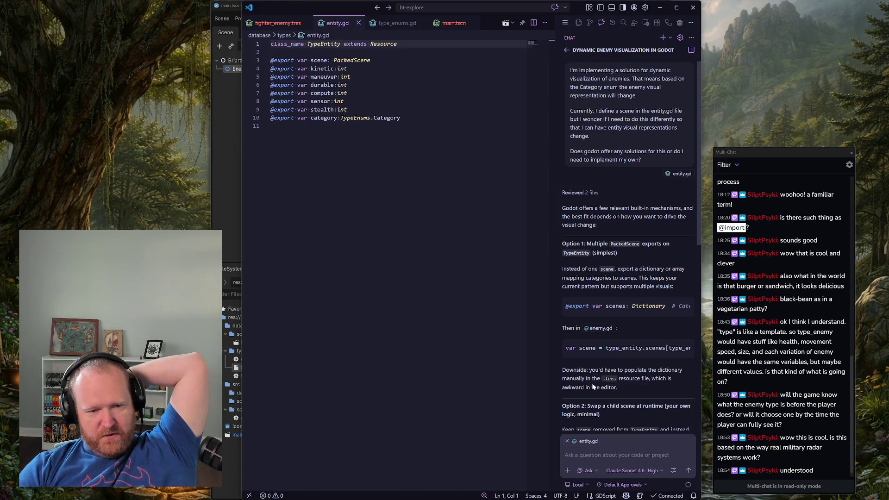
# Focus the Godot editor on entity.gd and select the word Category on line 10.
pyautogui.scroll(-2, 600, 355)
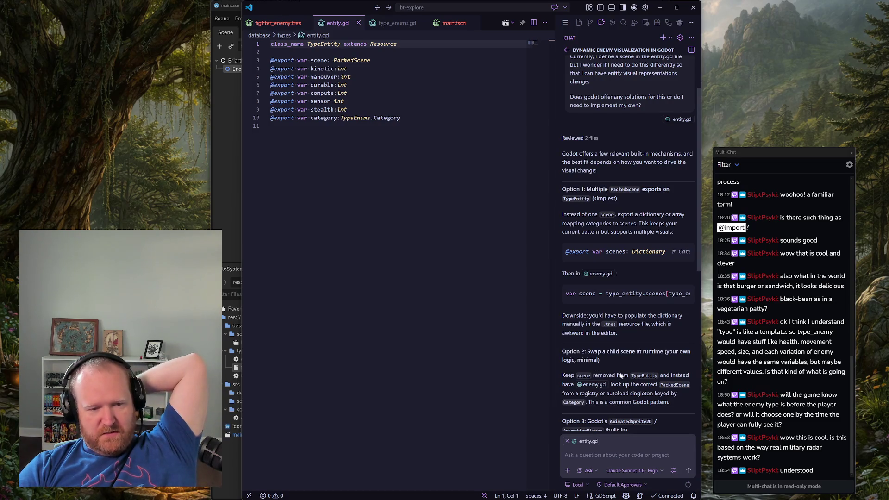
pyautogui.scroll(-2, 621, 375)
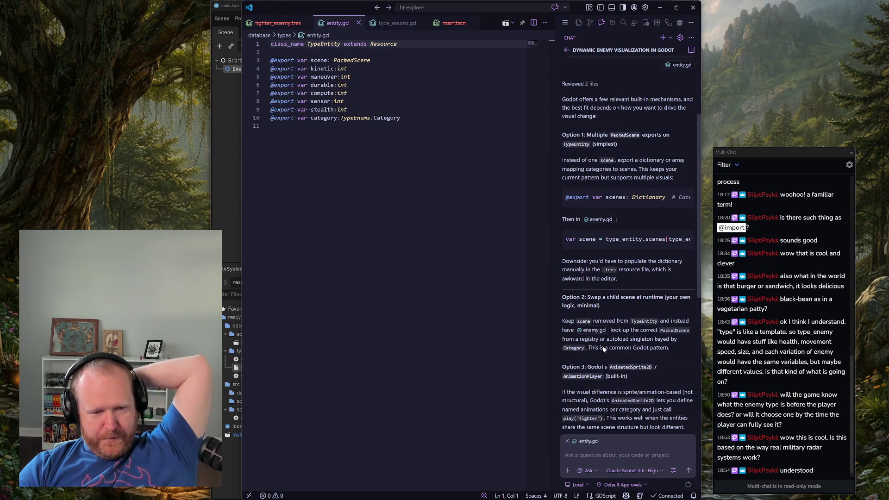
pyautogui.scroll(-2, 604, 349)
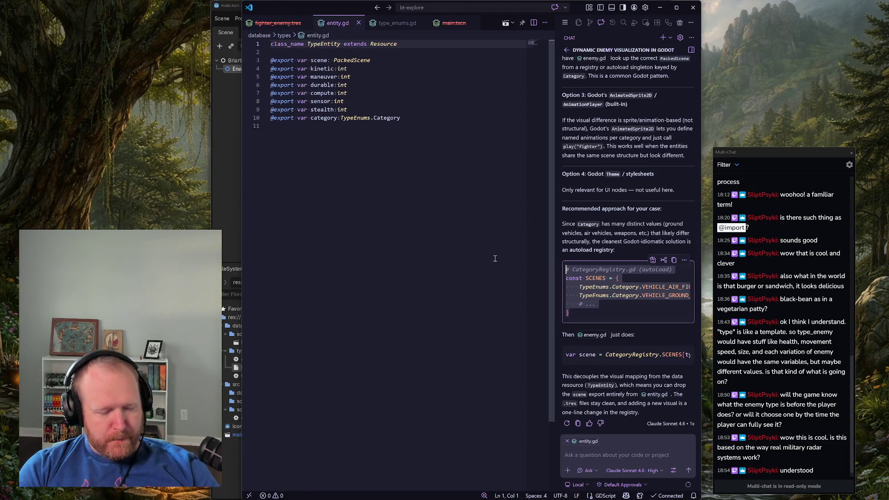
pyautogui.click(225, 122)
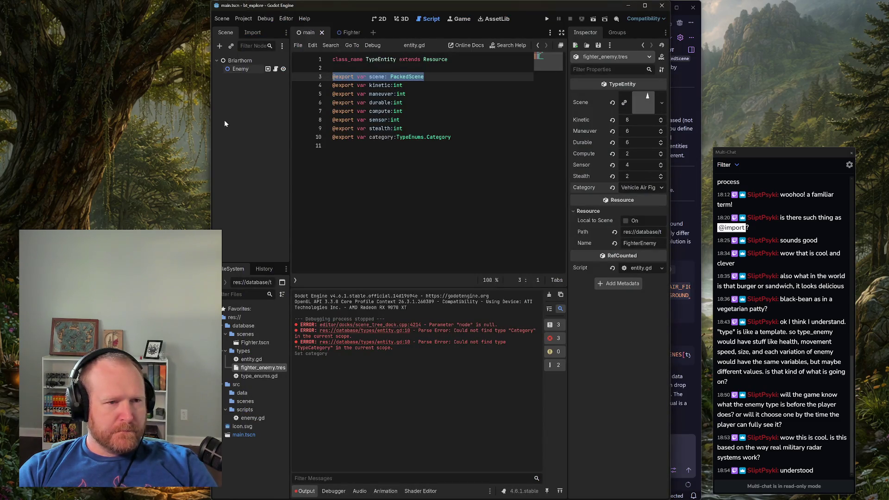
pyautogui.click(407, 76)
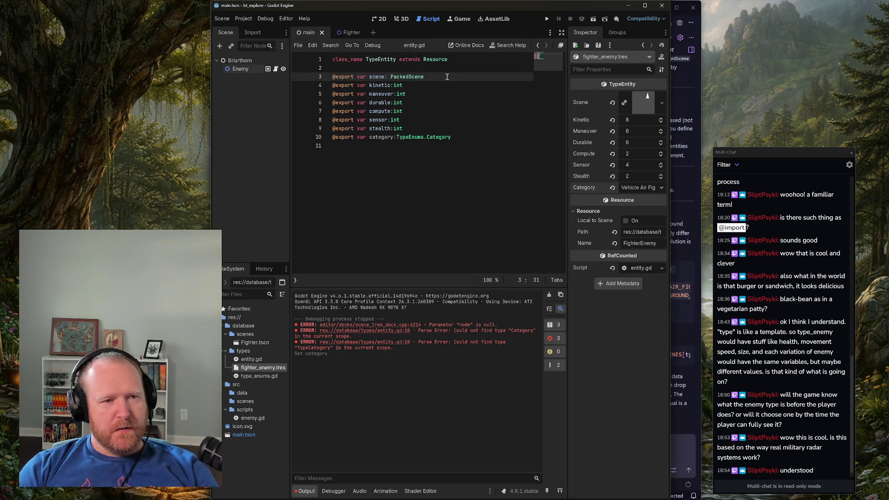
pyautogui.press('End')
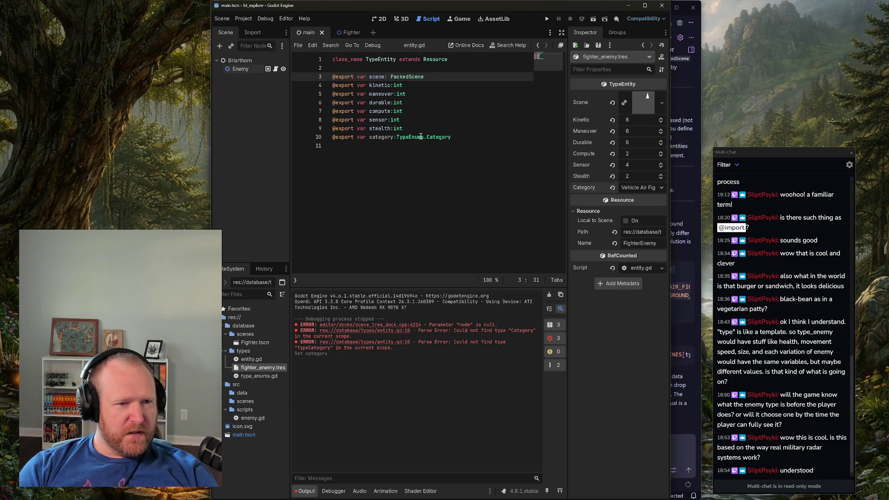
pyautogui.doubleClick(443, 137)
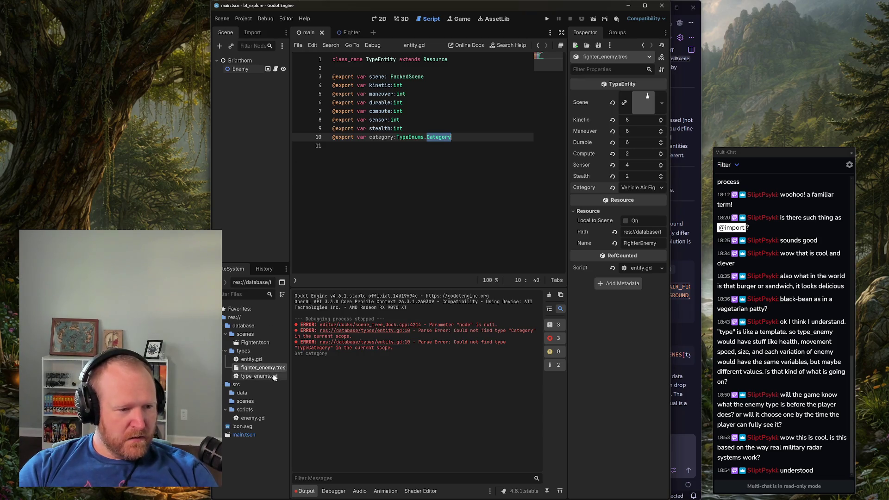
# From the types folder's context menu, create a base Resource and save it as missile.tres.
pyautogui.rightClick(250, 354)
pyautogui.moveTo(279, 361)
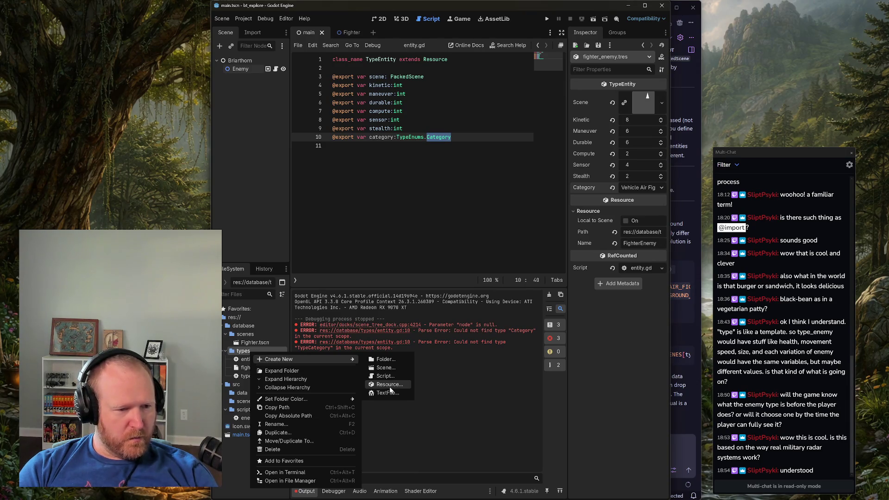
pyautogui.click(390, 388)
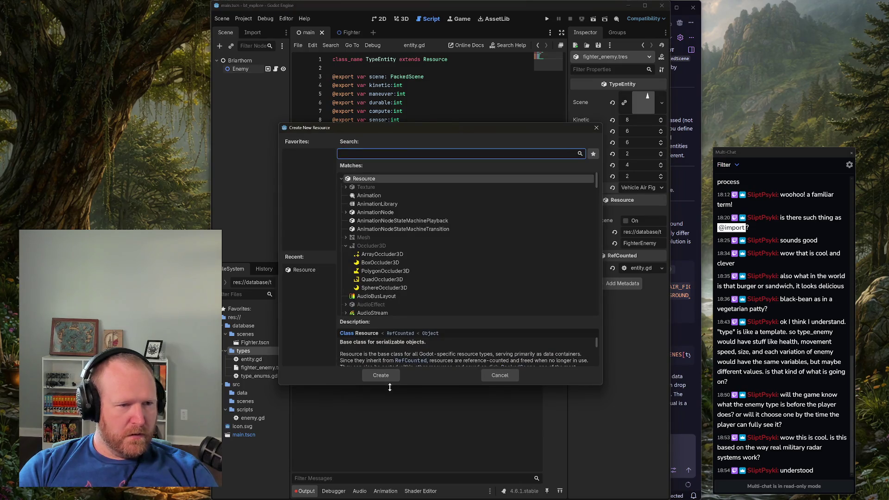
pyautogui.write('missile')
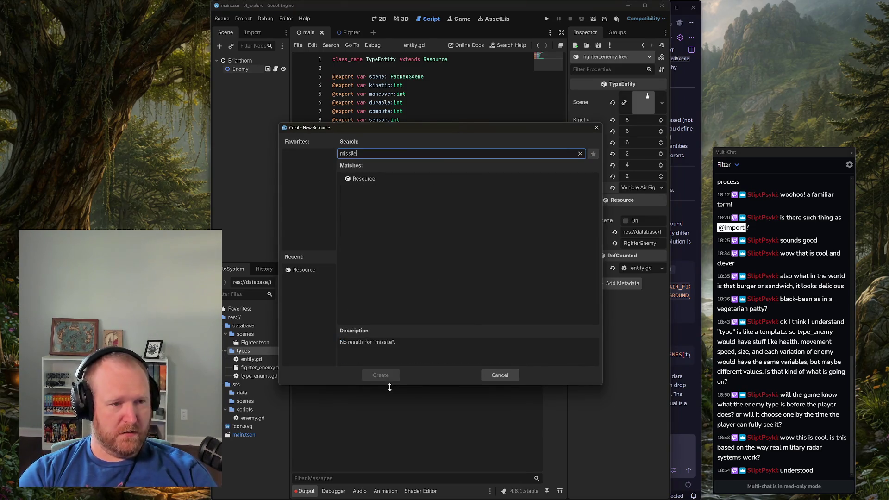
pyautogui.click(361, 182)
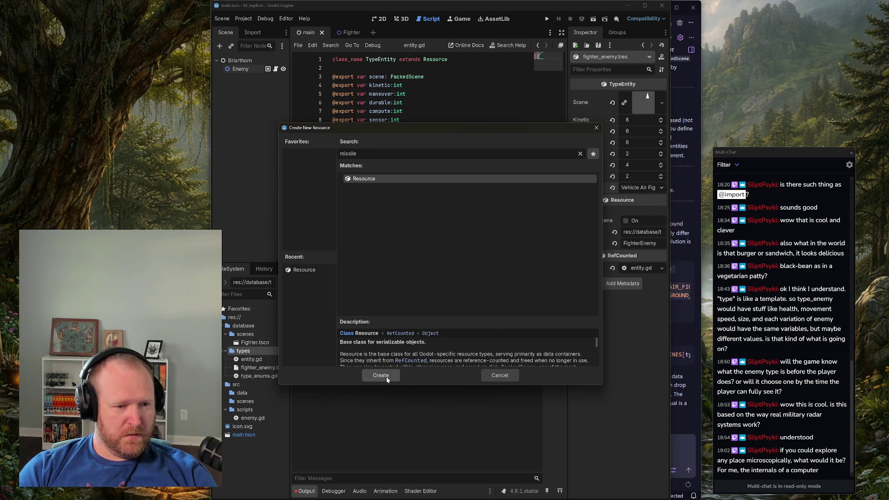
pyautogui.click(386, 376)
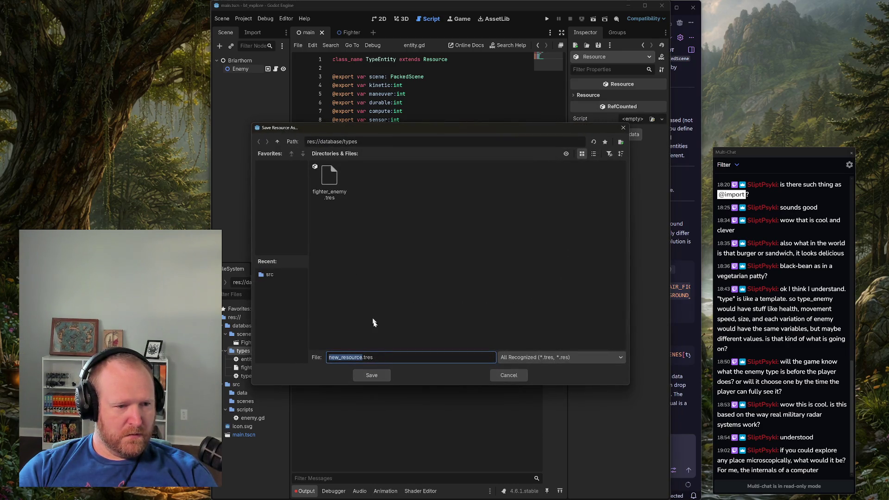
pyautogui.write('missile')
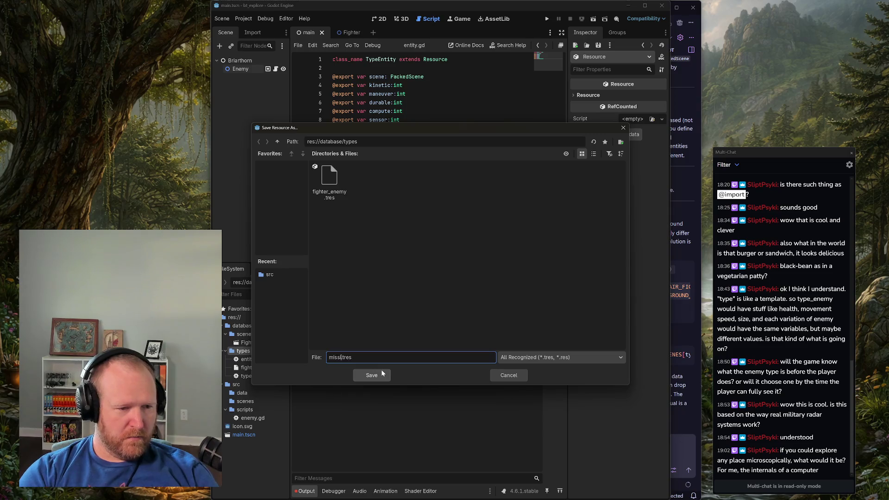
pyautogui.click(378, 376)
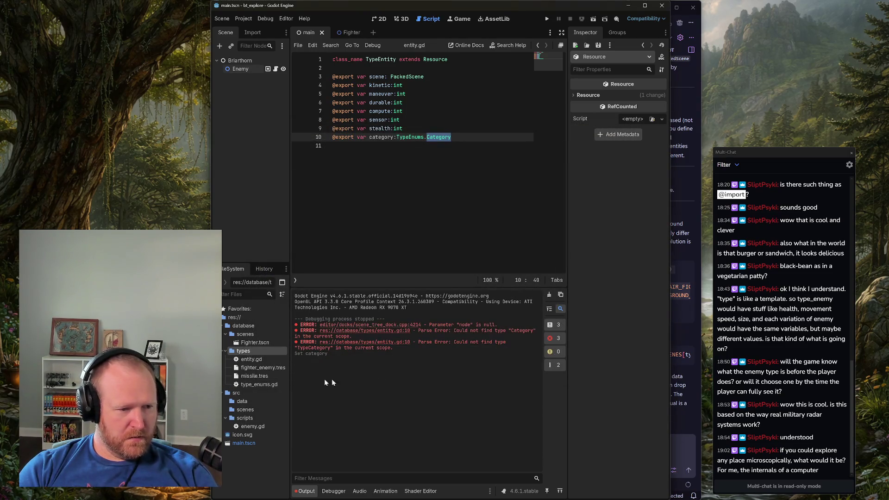
# Load database/types/entity.gd as missile.tres's script so it shows TypeEntity fields.
pyautogui.click(252, 376)
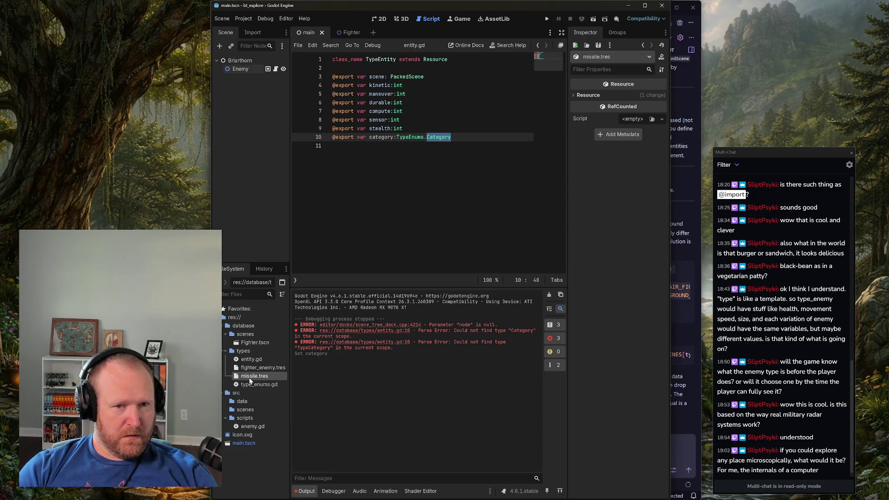
pyautogui.click(662, 120)
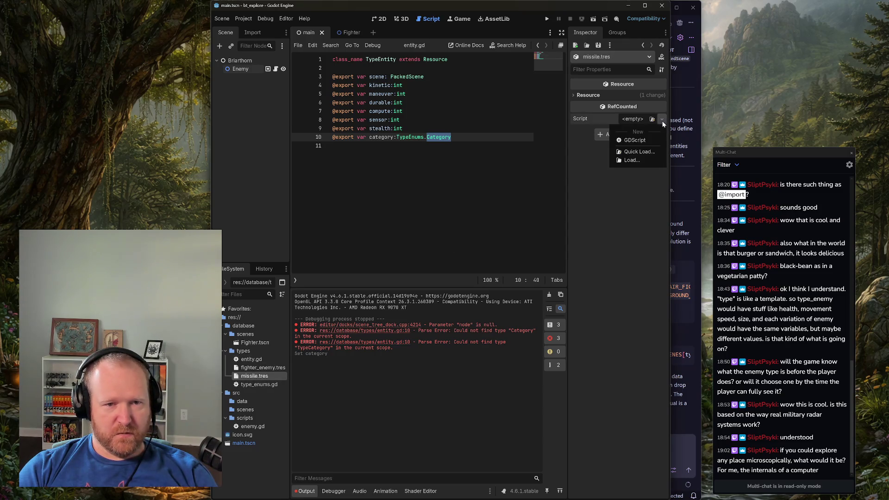
pyautogui.click(640, 160)
pyautogui.doubleClick(329, 183)
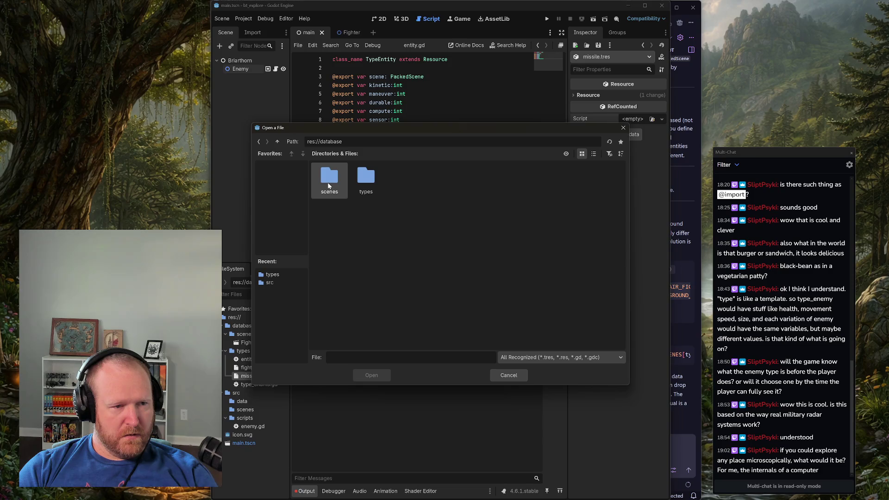
pyautogui.doubleClick(359, 180)
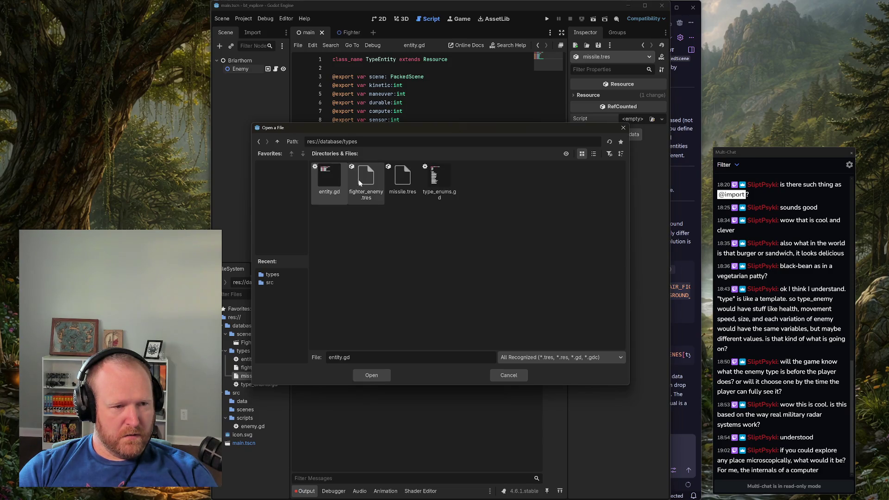
pyautogui.click(370, 376)
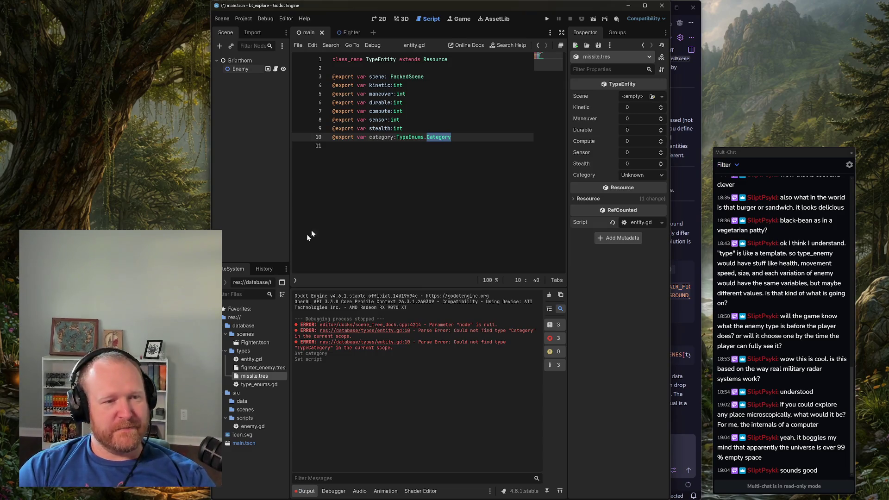
pyautogui.click(397, 174)
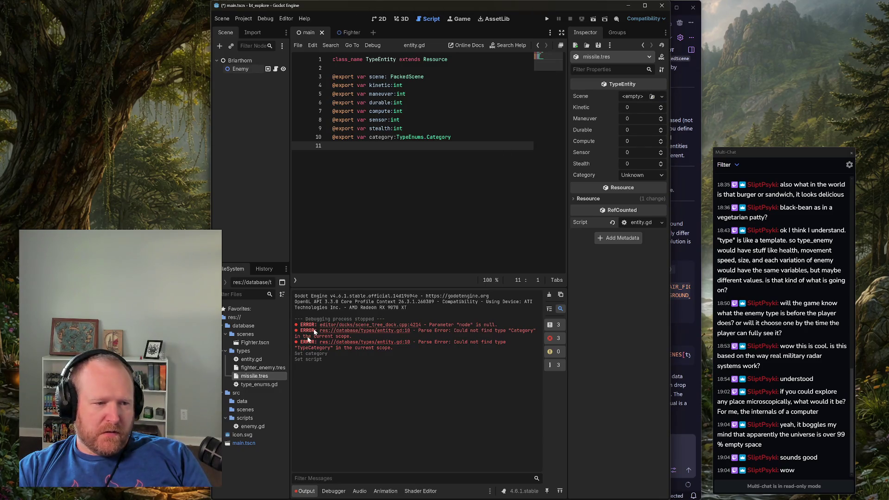
# Switch to VS Code and open Missile.tscn from the database scenes folder.
pyautogui.rightClick(247, 336)
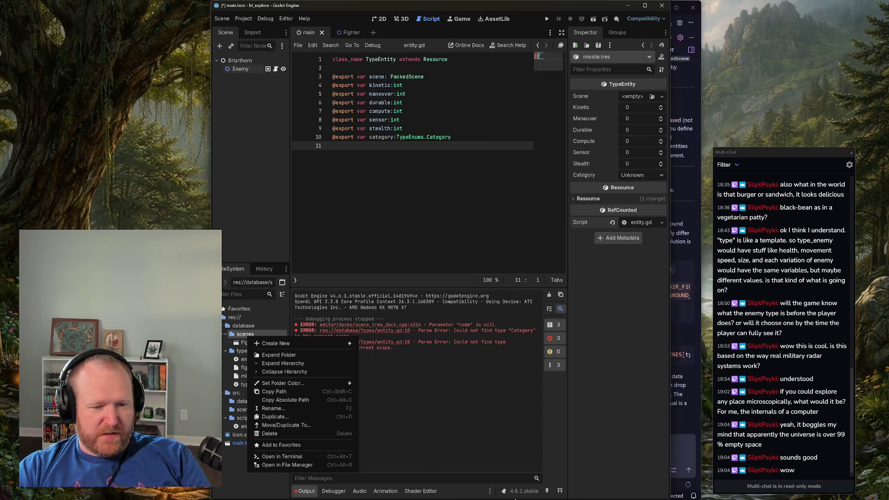
pyautogui.moveTo(521, 497)
pyautogui.click(518, 479)
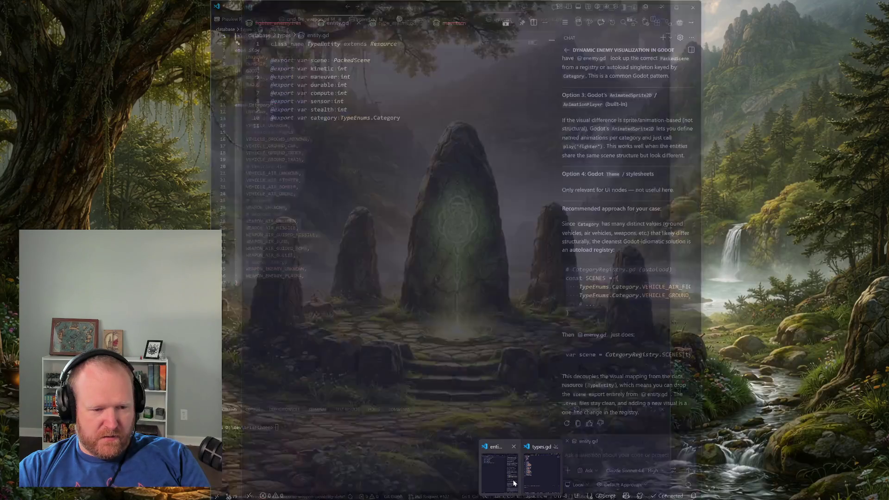
pyautogui.click(544, 474)
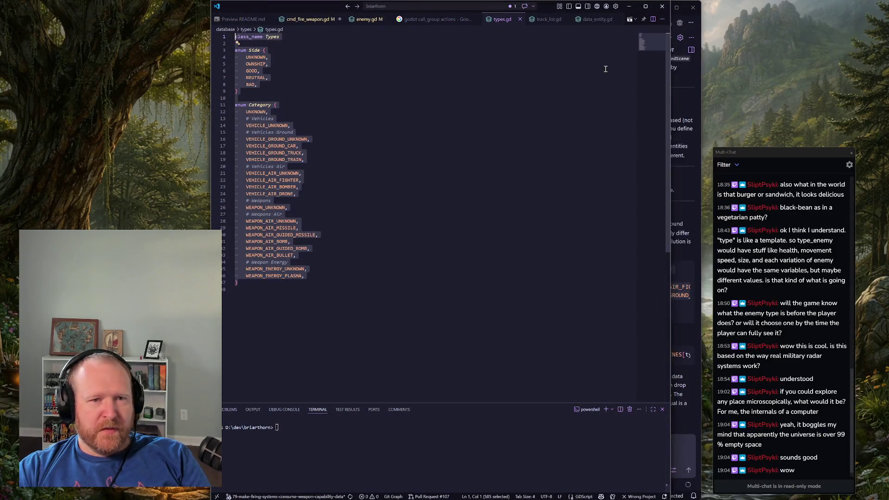
pyautogui.hotkey('ctrl', 'shift', 'e')
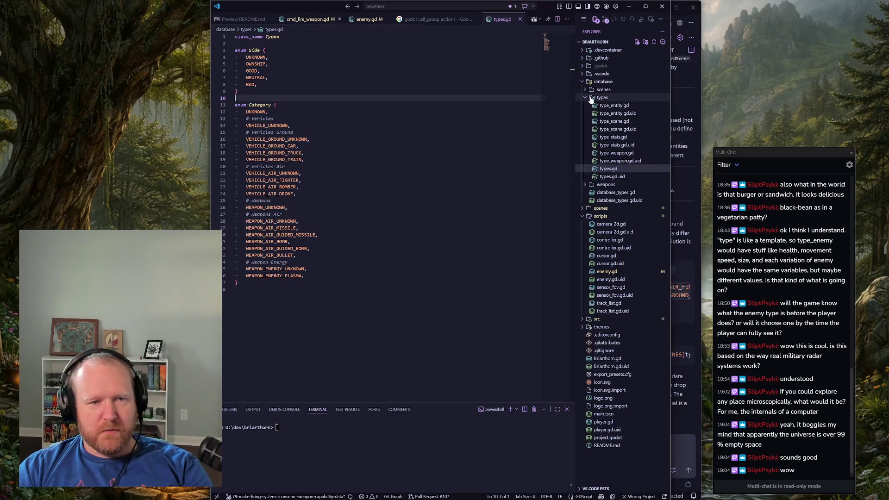
pyautogui.click(584, 99)
pyautogui.click(585, 90)
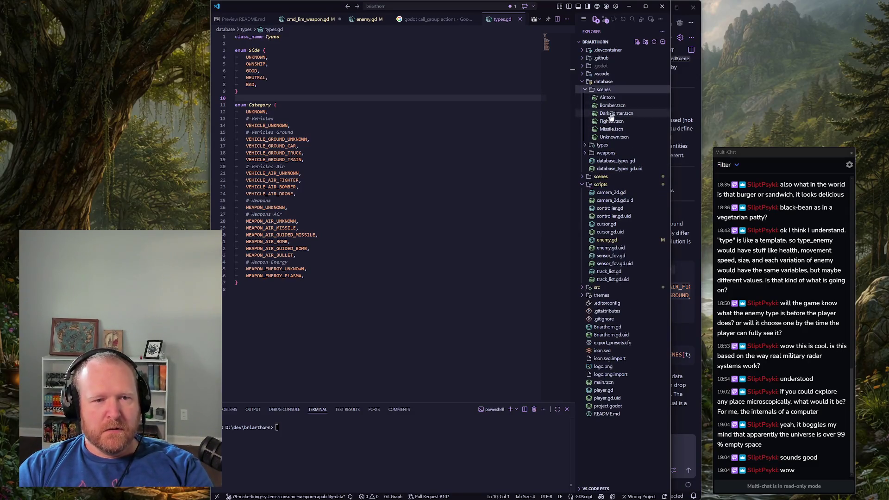
pyautogui.click(611, 130)
# Copy Missile.tscn into the bt-explore project's scenes folder.
pyautogui.rightClick(611, 130)
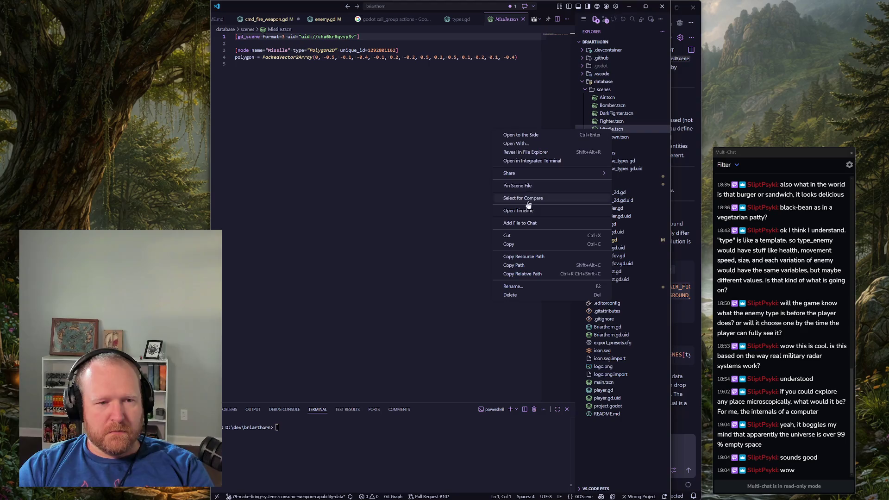
pyautogui.click(526, 245)
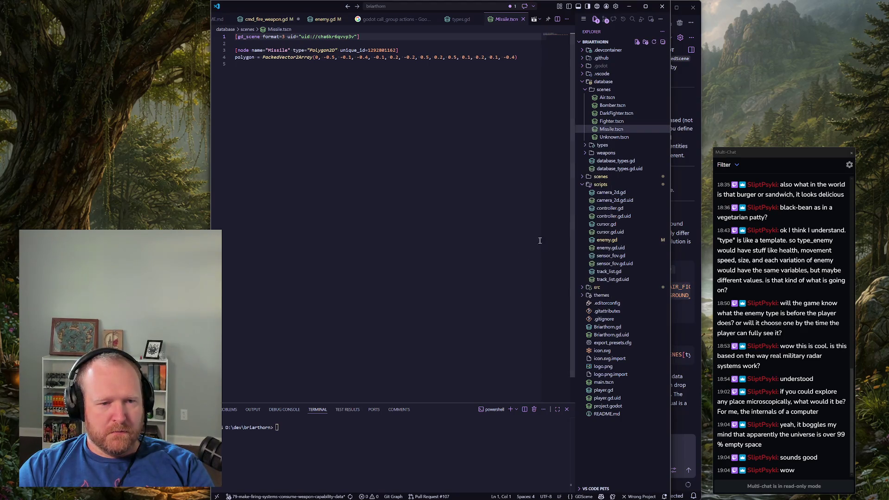
pyautogui.click(683, 98)
pyautogui.click(578, 22)
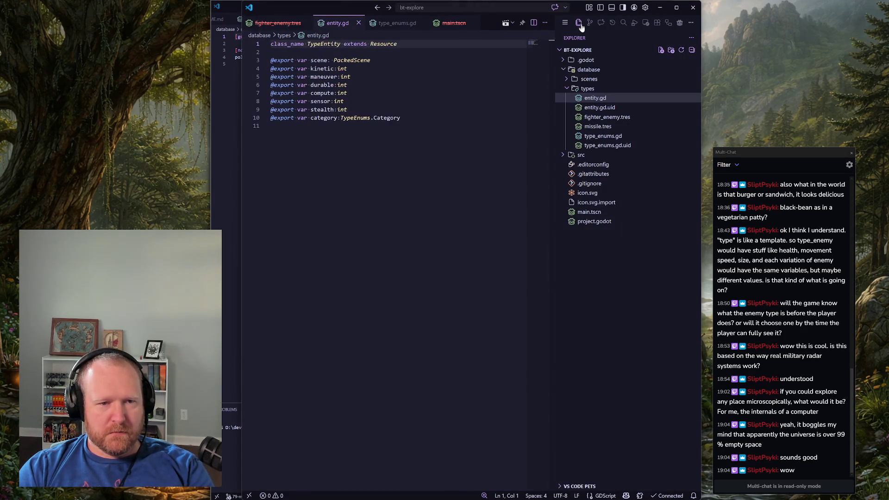
pyautogui.click(584, 78)
pyautogui.rightClick(586, 78)
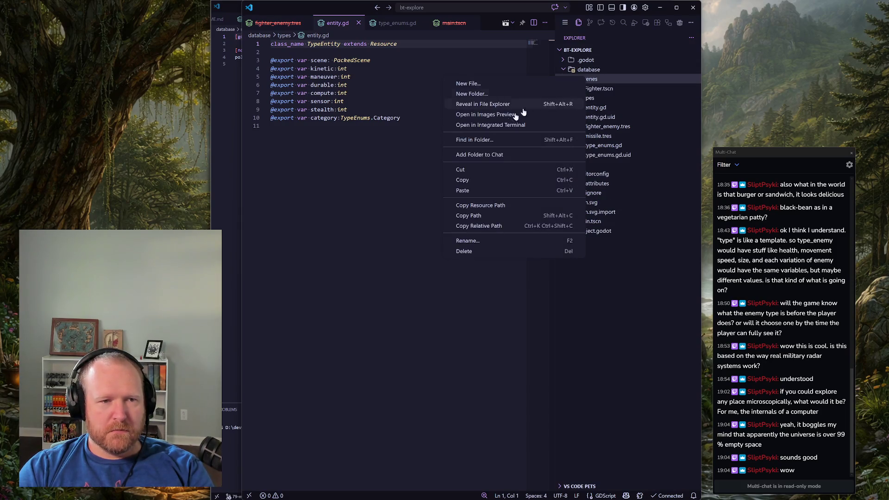
pyautogui.click(463, 190)
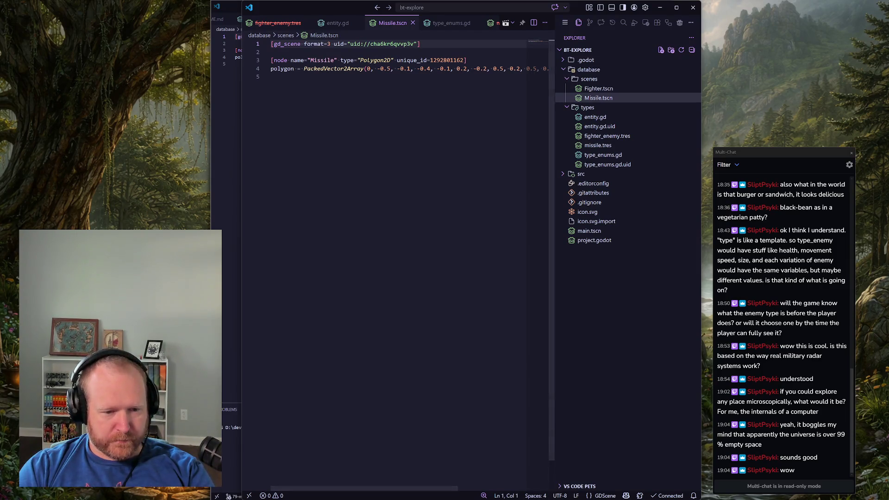
# Open Missile.tscn in Godot's 2D workspace with the Missile node selected.
pyautogui.moveTo(553, 498)
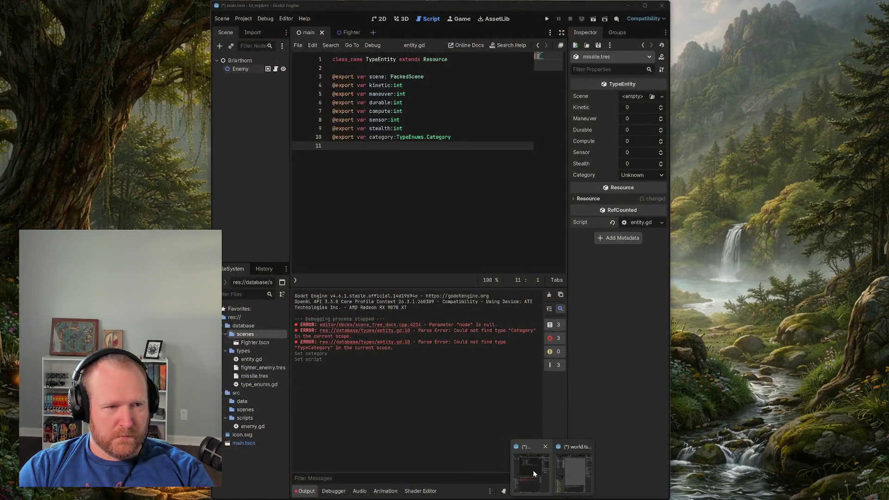
pyautogui.click(532, 471)
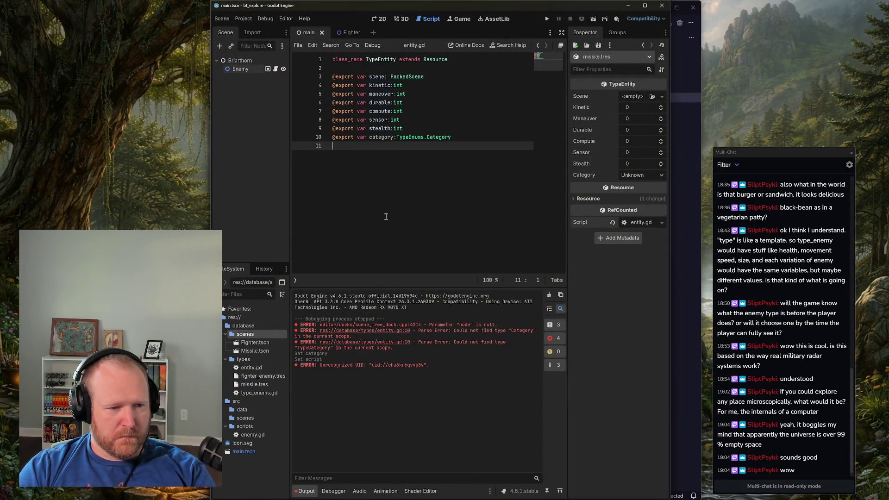
pyautogui.doubleClick(255, 350)
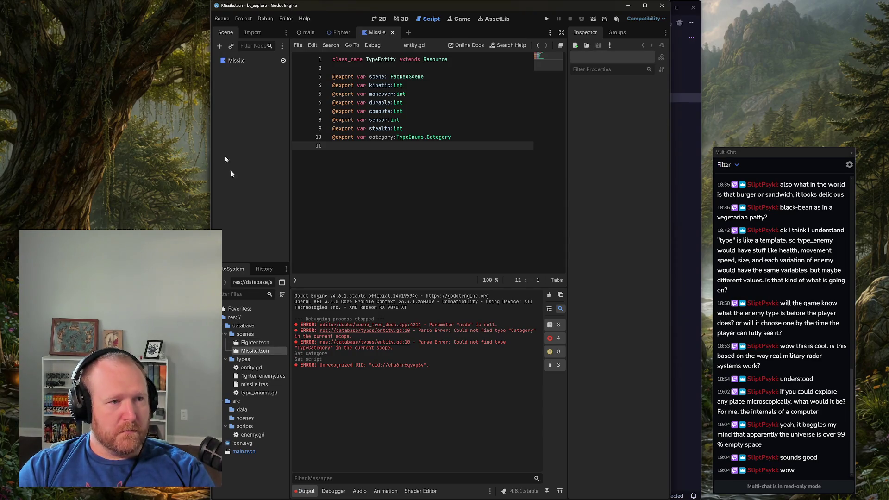
pyautogui.click(229, 60)
pyautogui.click(382, 21)
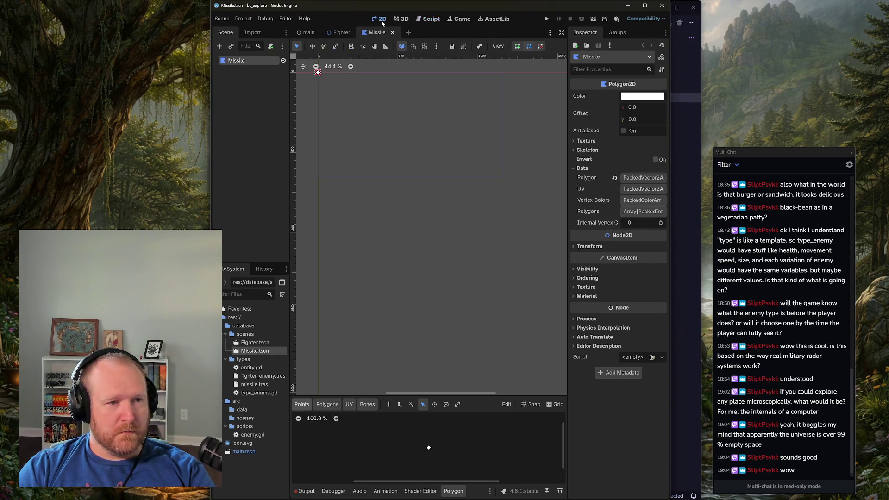
# Zoom and pan onto the white missile shape, then inspect missile.tres.
pyautogui.scroll(5, 318, 90)
pyautogui.moveTo(337, 89); pyautogui.dragTo(417, 159)
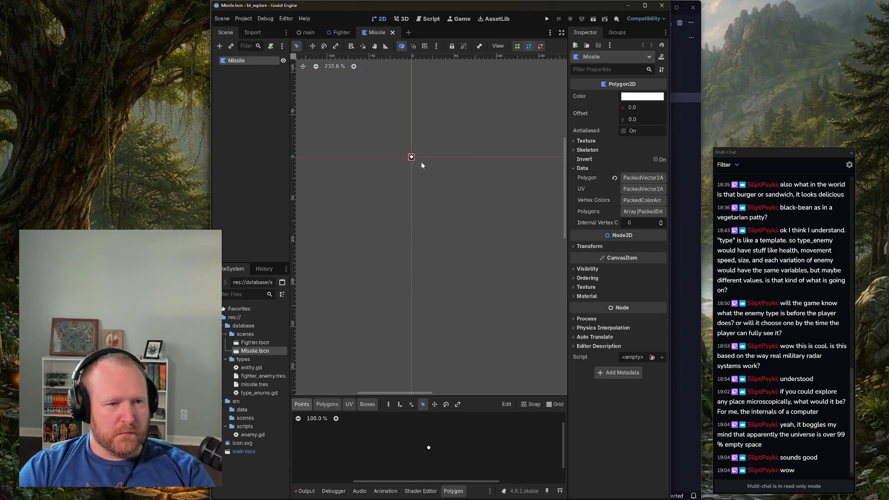
pyautogui.scroll(15, 421, 162)
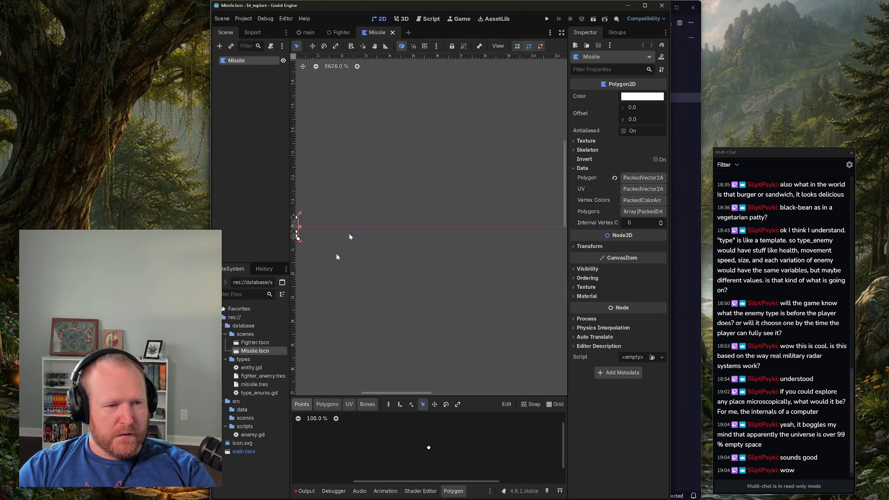
pyautogui.scroll(1, 350, 237)
pyautogui.moveTo(332, 254); pyautogui.dragTo(436, 274)
pyautogui.click(392, 227)
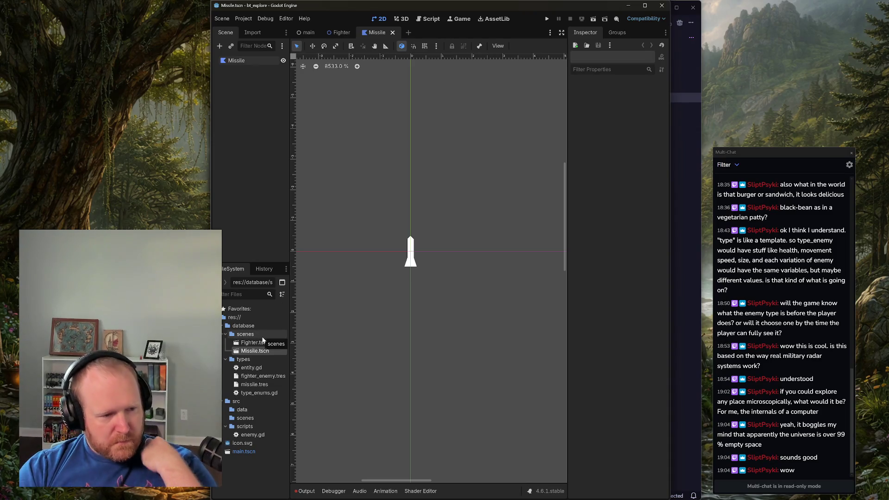
pyautogui.click(255, 384)
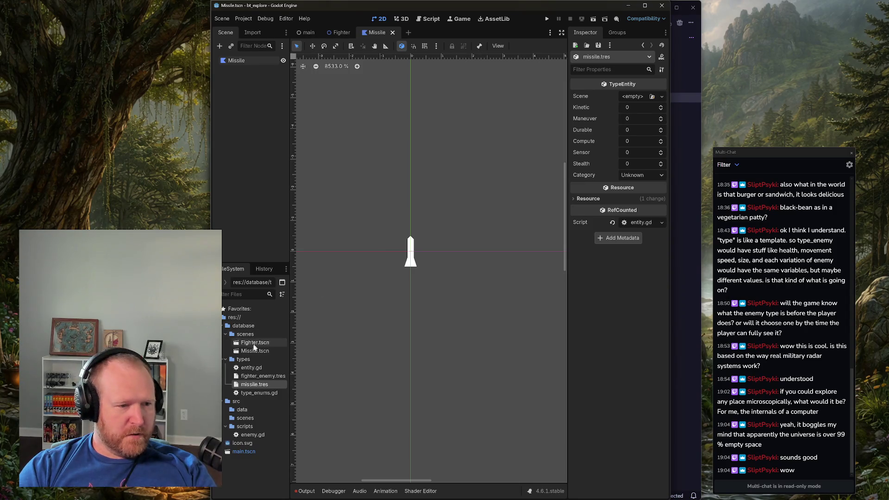
# Link Missile.tscn as the missile type's scene and set Kinetic 10, Maneuver 6.
pyautogui.moveTo(255, 351)
pyautogui.mouseDown()
pyautogui.moveTo(314, 339)
pyautogui.moveTo(667, 97)
pyautogui.moveTo(635, 96)
pyautogui.mouseUp()
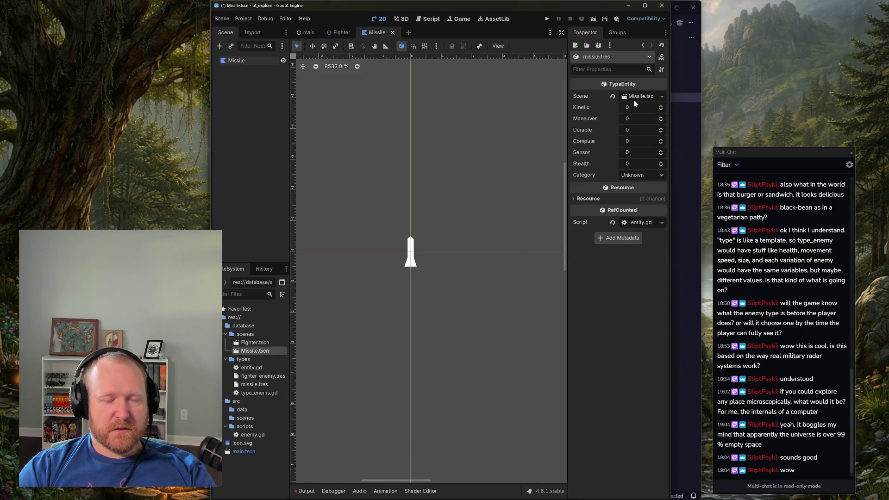
pyautogui.click(641, 107)
pyautogui.write('10')
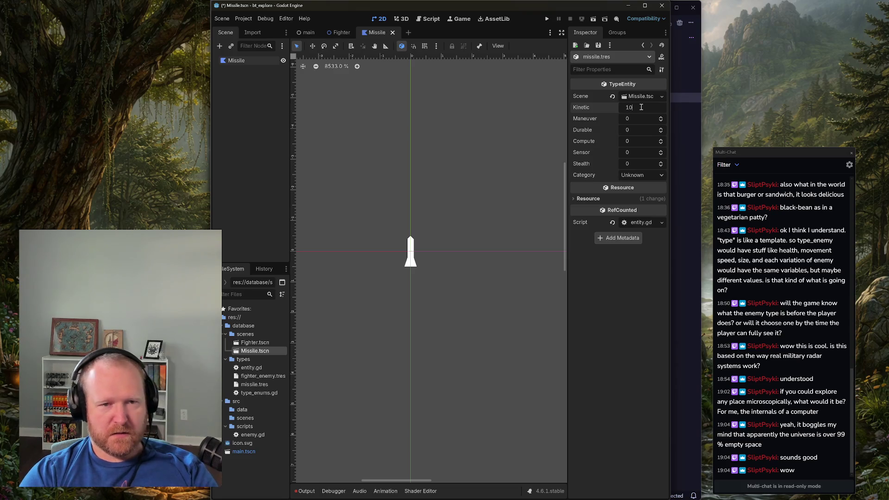
pyautogui.press('Tab')
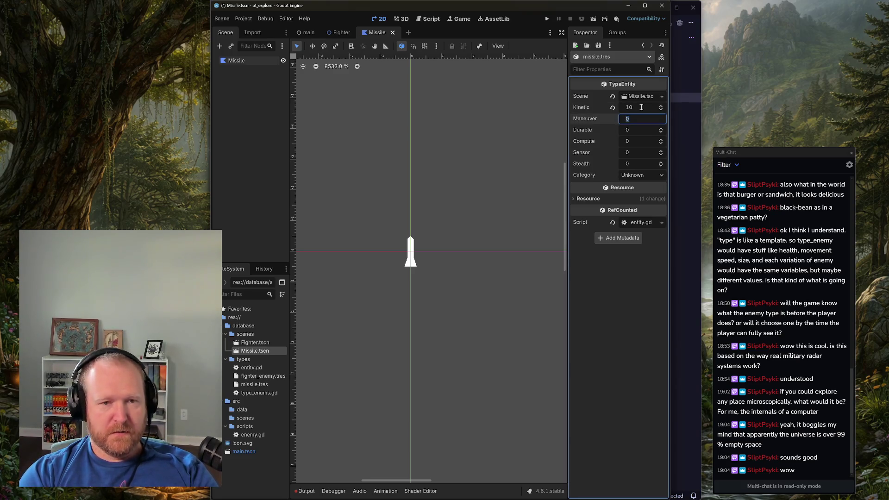
pyautogui.press('Tab')
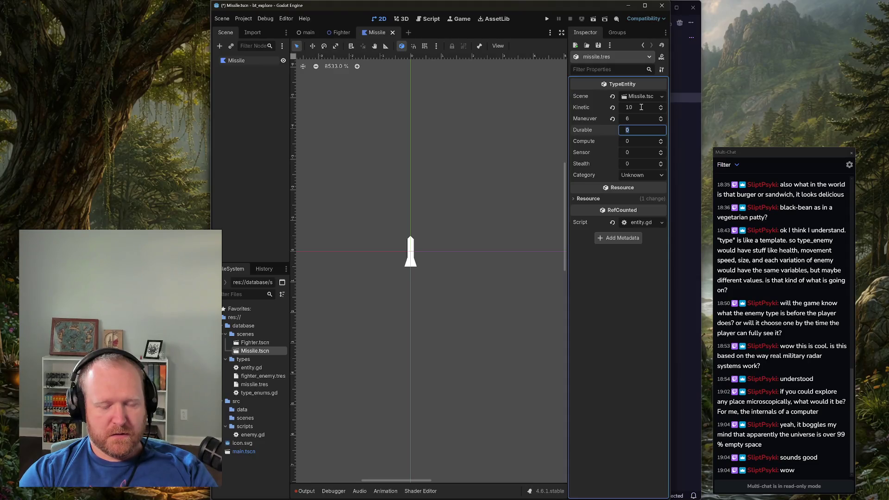
# Set Durable 4, Compute 4, Sensor 2 and category Weapon Air Missile.
pyautogui.write('4')
pyautogui.press('Tab')
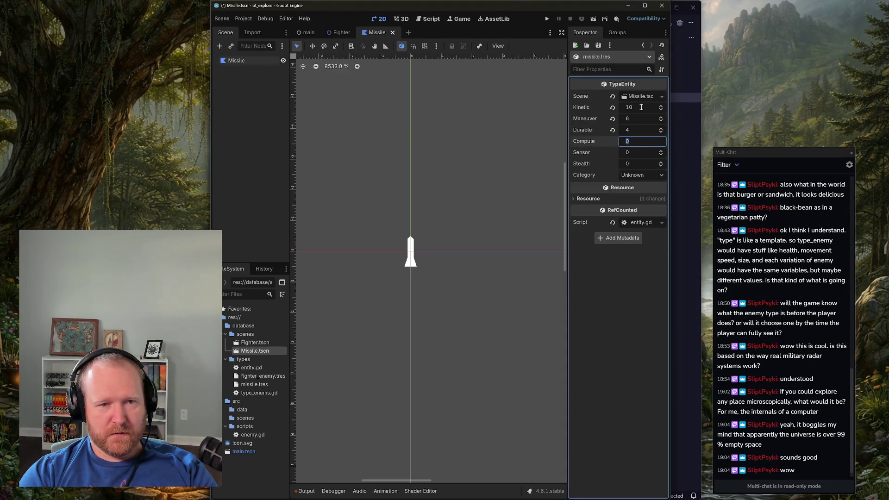
pyautogui.write('4')
pyautogui.press('Tab')
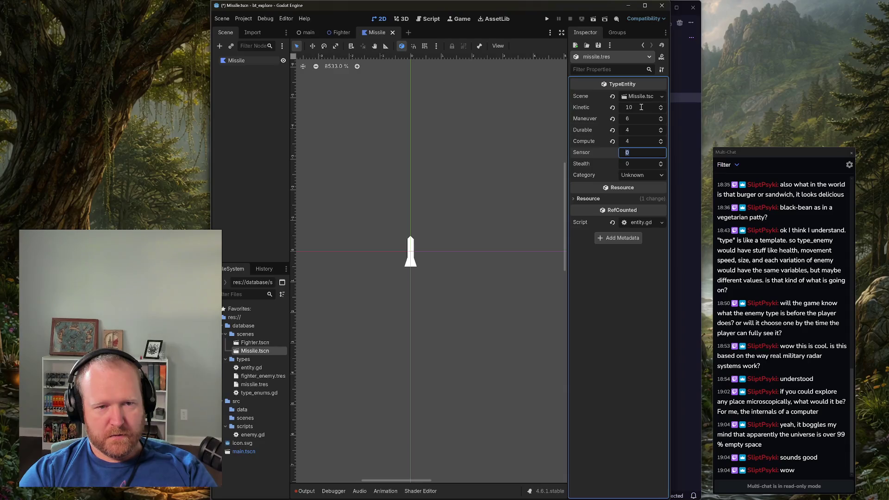
pyautogui.write('2')
pyautogui.press('Tab')
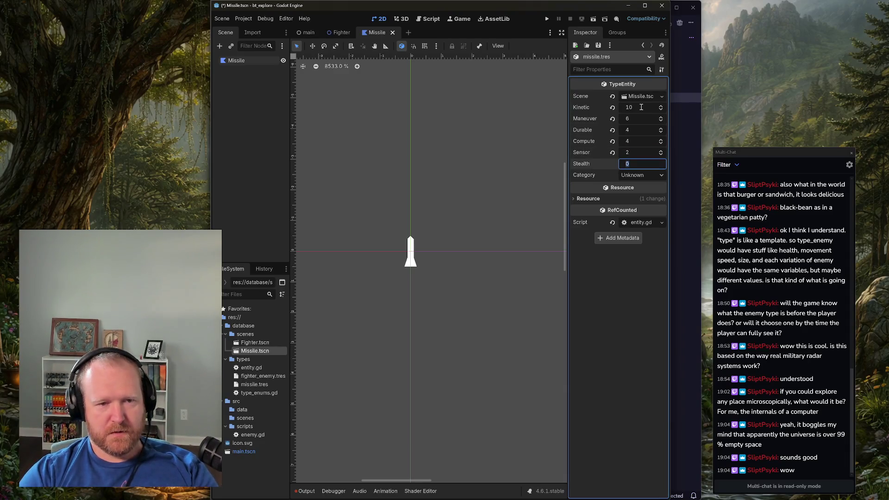
pyautogui.click(661, 175)
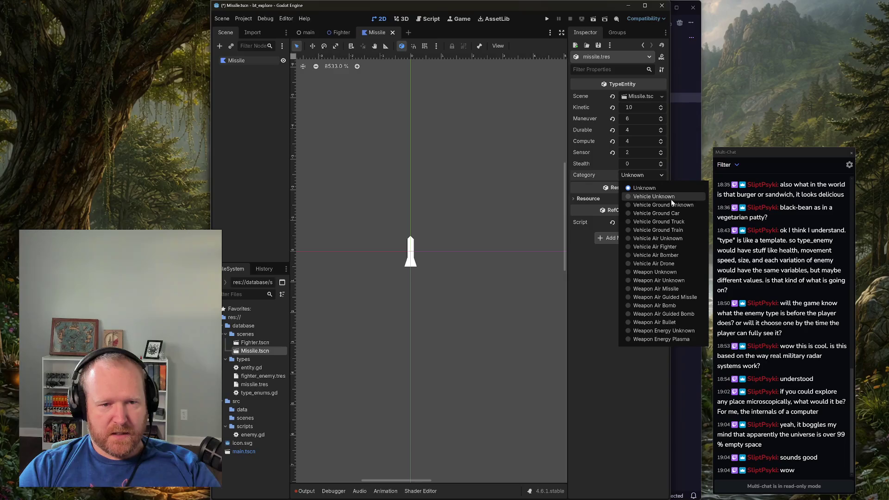
pyautogui.click(647, 290)
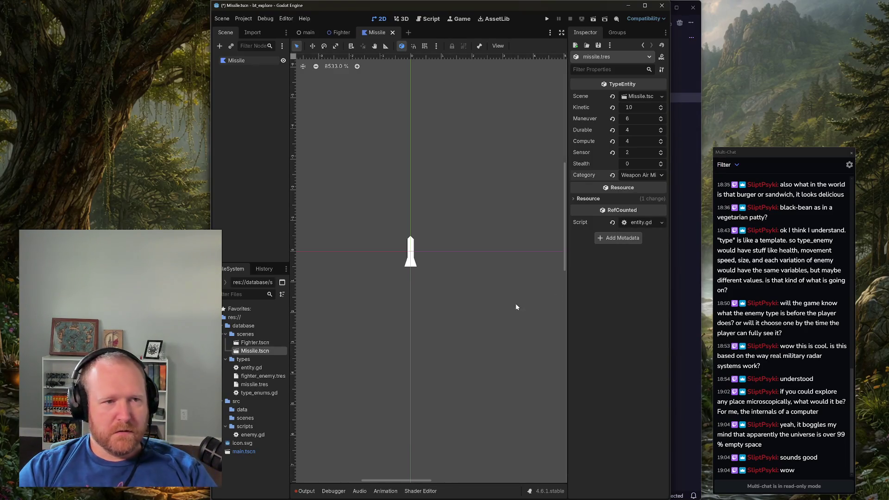
# Save missile.tres, run the project briefly, stop it, and switch to the Fighter scene.
pyautogui.hotkey('ctrl', 's')
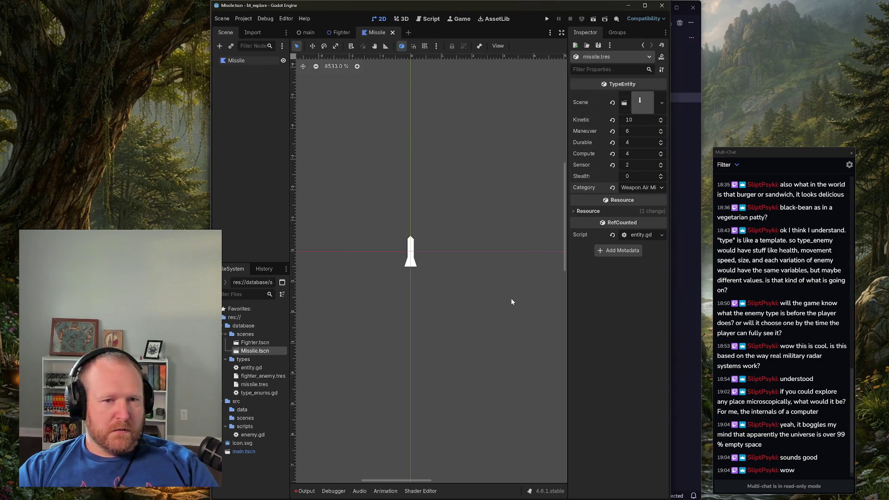
pyautogui.click(305, 494)
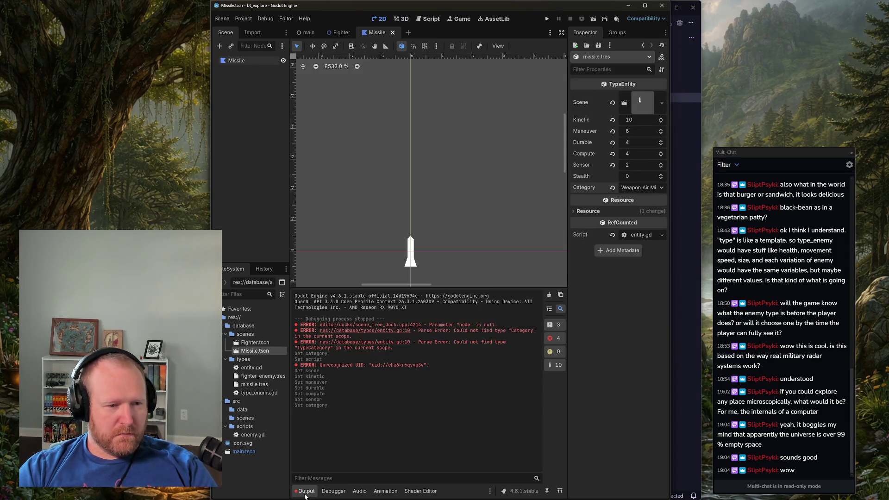
pyautogui.click(547, 19)
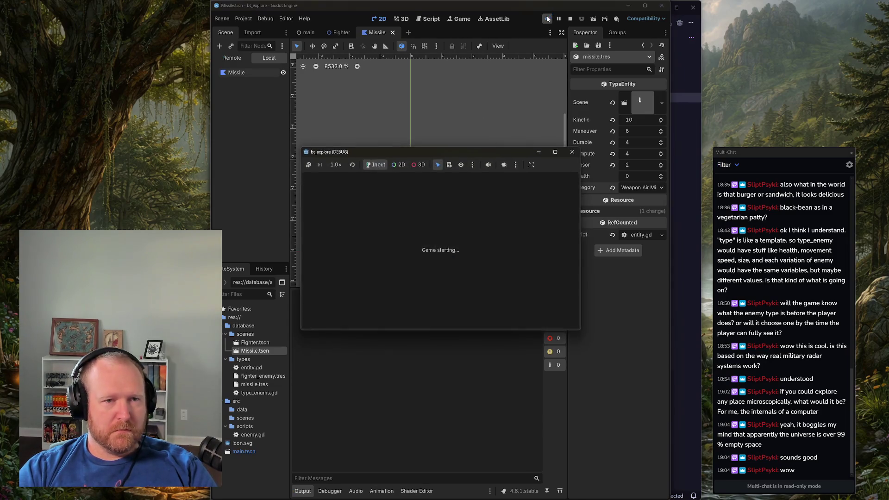
pyautogui.click(572, 152)
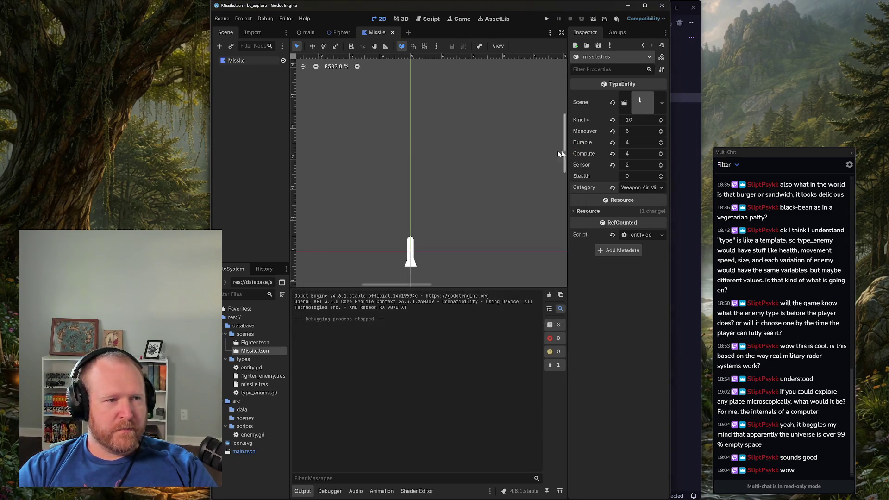
pyautogui.click(331, 33)
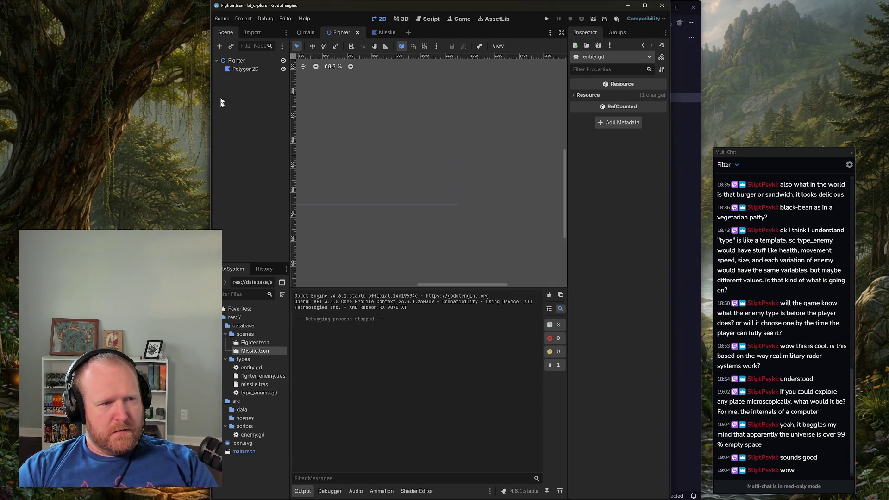
# Show the main scene with the Briarthorn root and Enemy node, zooming around the canvas.
pyautogui.click(308, 33)
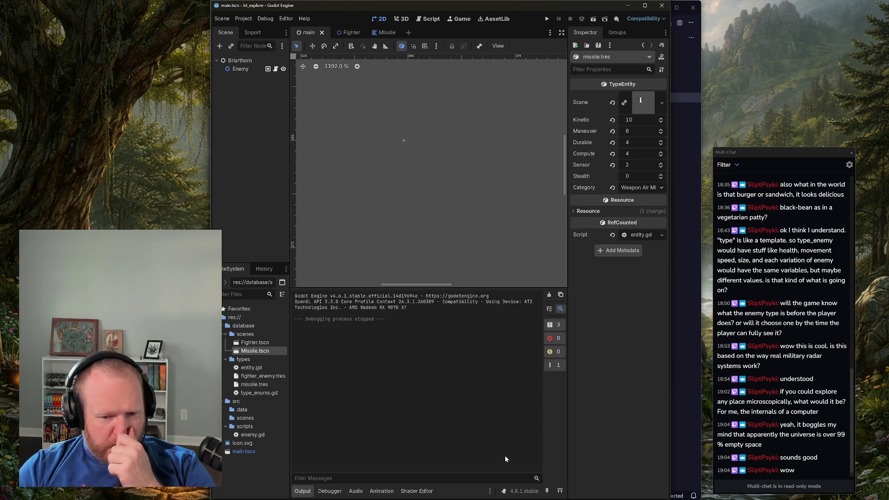
pyautogui.scroll(1, 364, 179)
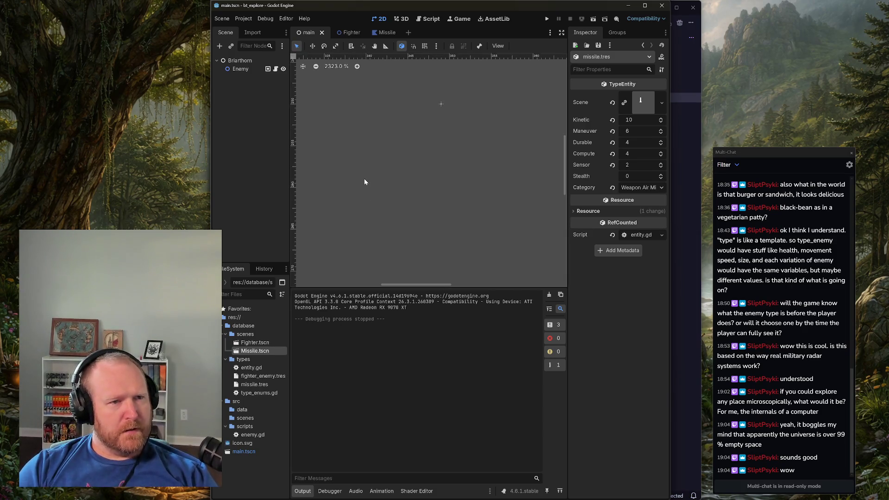
pyautogui.scroll(-4, 396, 187)
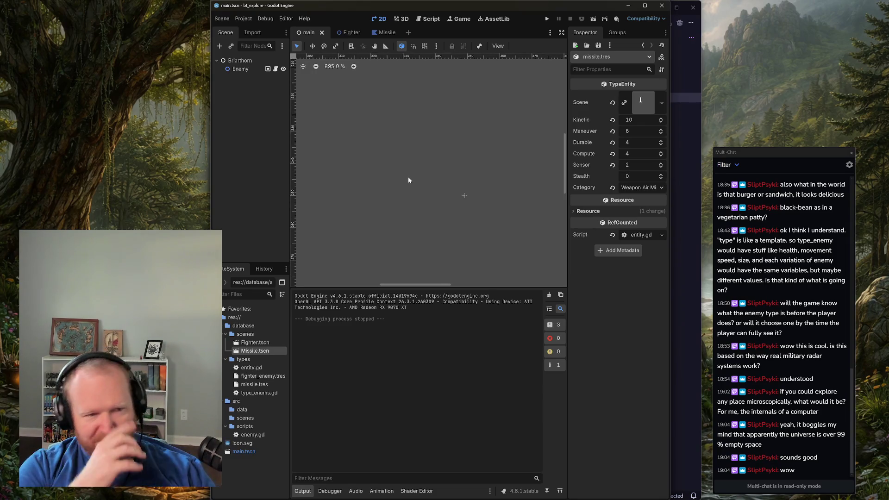
pyautogui.scroll(1, 408, 178)
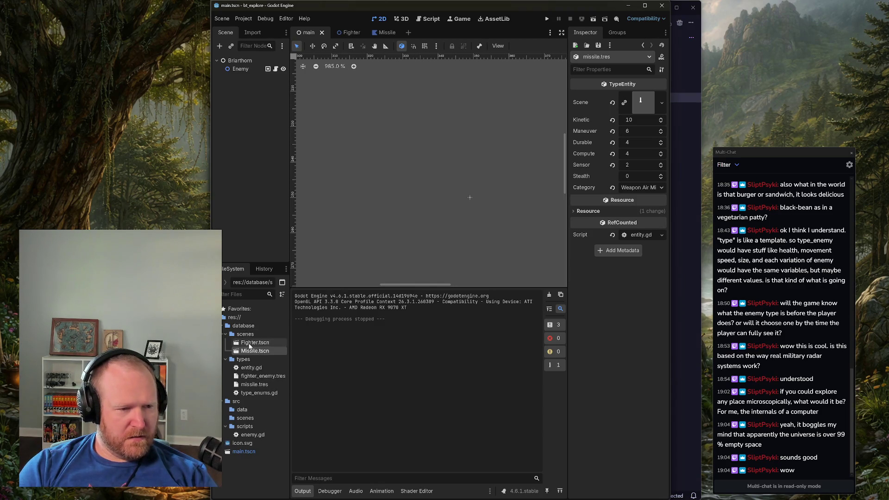
# Rename entity.gd to type_entity.gd by adding the type_ prefix, keeping it open in the editor.
pyautogui.click(226, 335)
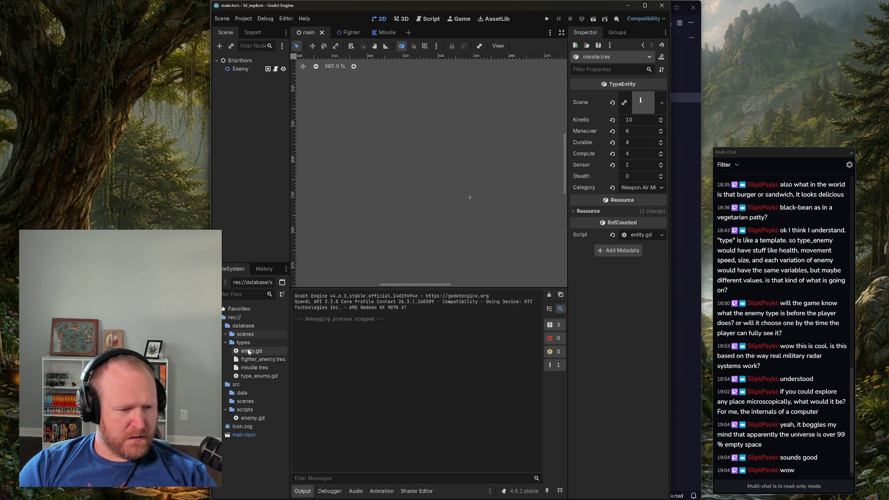
pyautogui.click(254, 367)
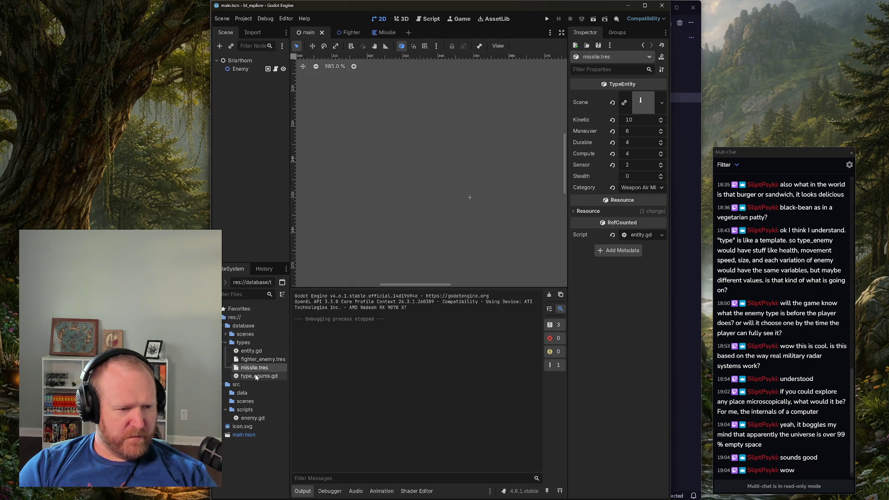
pyautogui.doubleClick(256, 376)
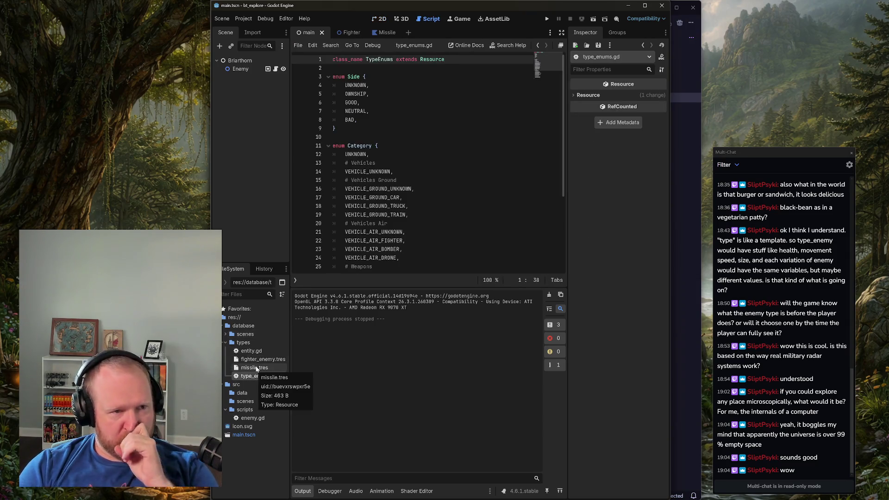
pyautogui.doubleClick(249, 352)
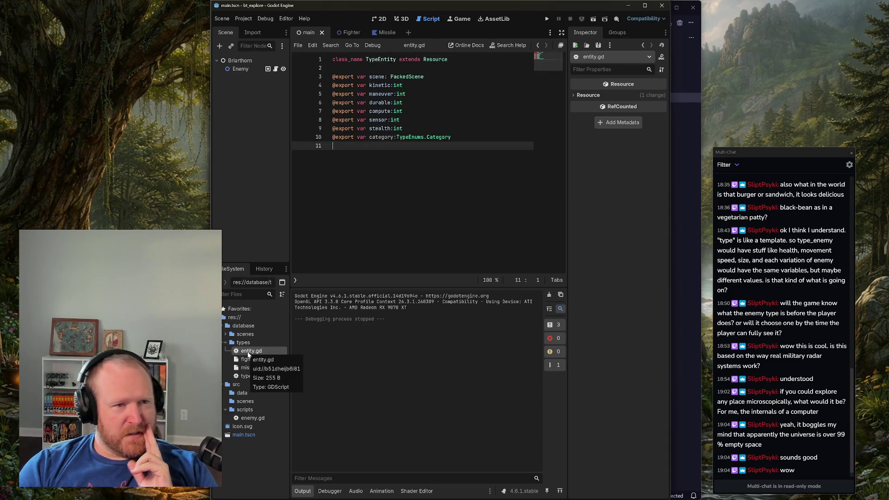
pyautogui.rightClick(253, 355)
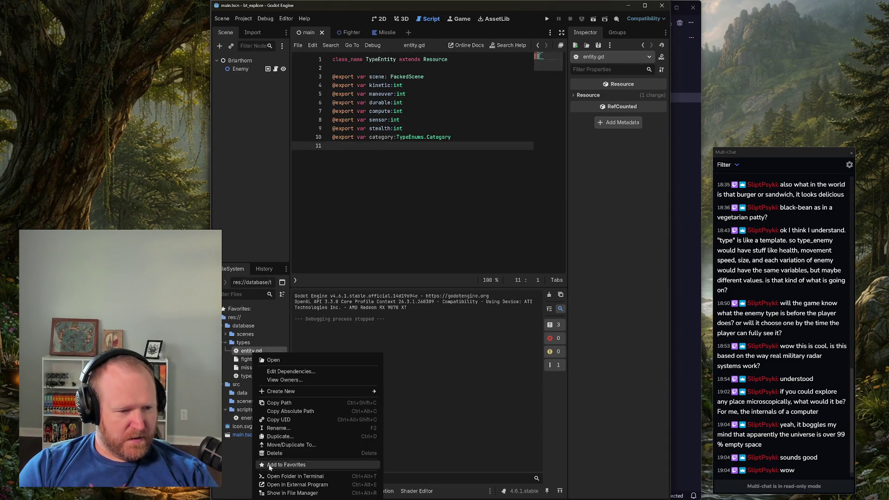
pyautogui.click(280, 430)
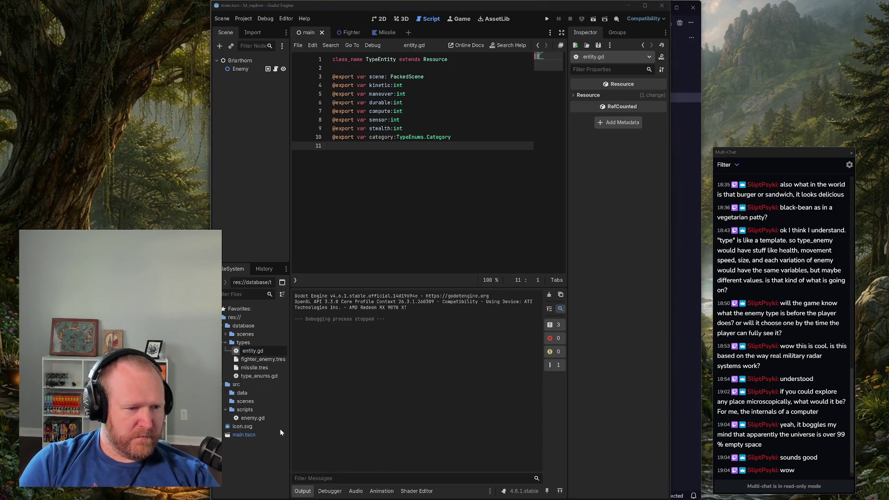
pyautogui.write('type_')
pyautogui.press('Return')
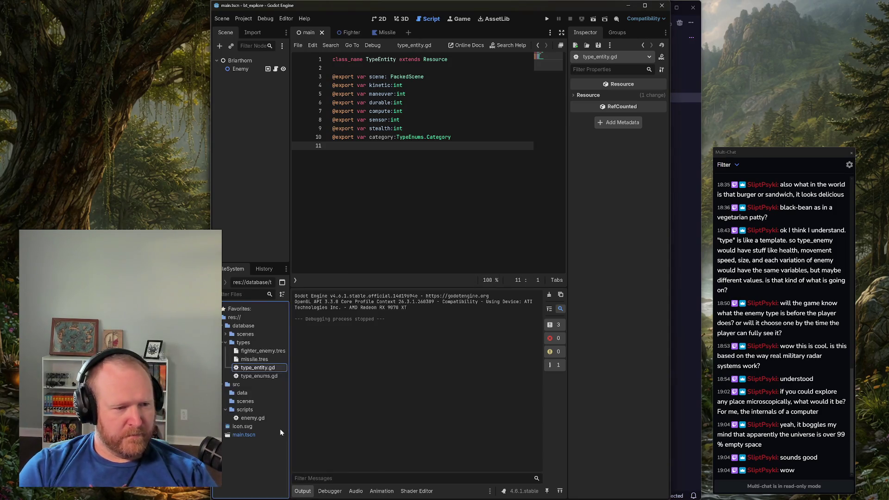
pyautogui.click(330, 211)
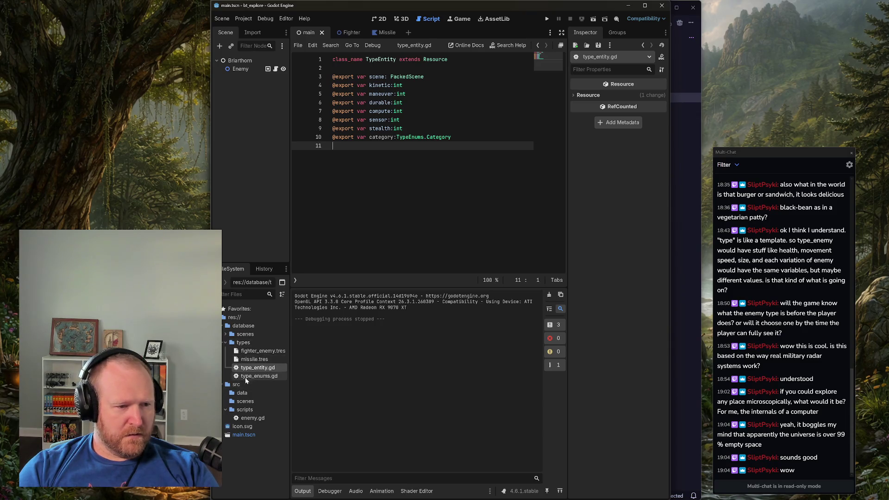
# Check missile.tres stats, then view the Enemy node's Groups tab showing entities.
pyautogui.click(249, 360)
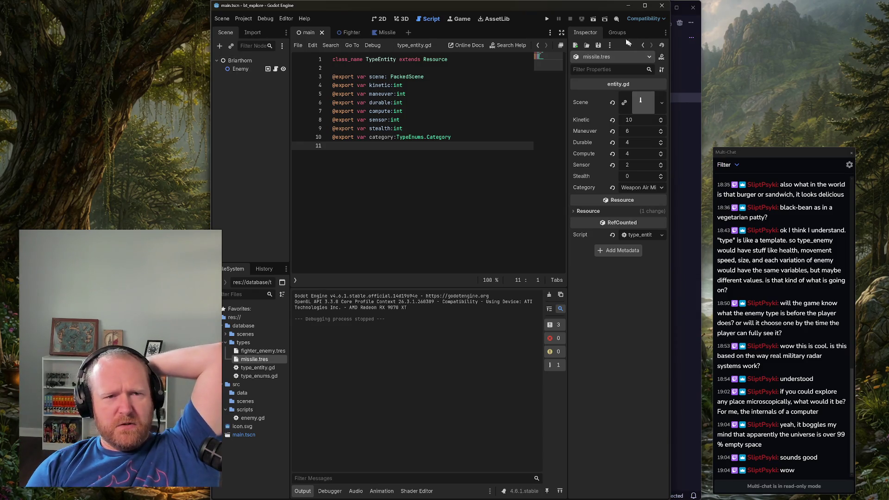
pyautogui.click(617, 33)
pyautogui.click(242, 69)
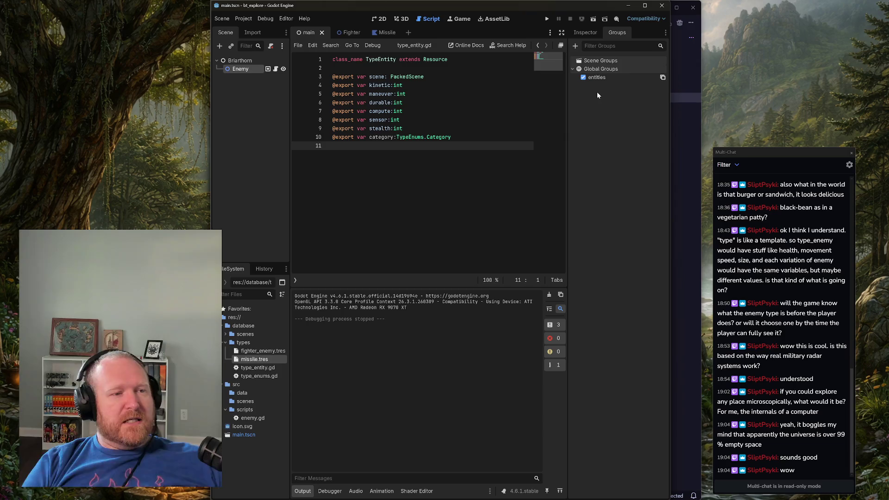
# Open the Enemy node's enemy.gd script from its script icon.
pyautogui.doubleClick(243, 69)
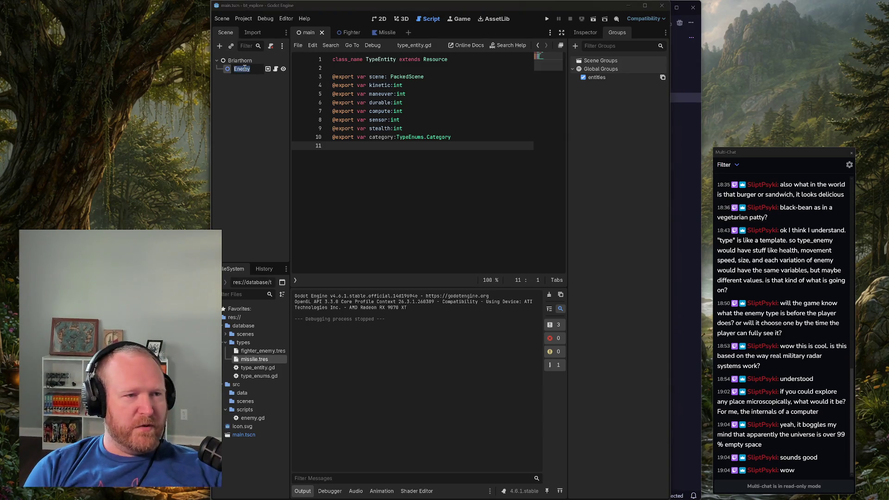
pyautogui.click(276, 69)
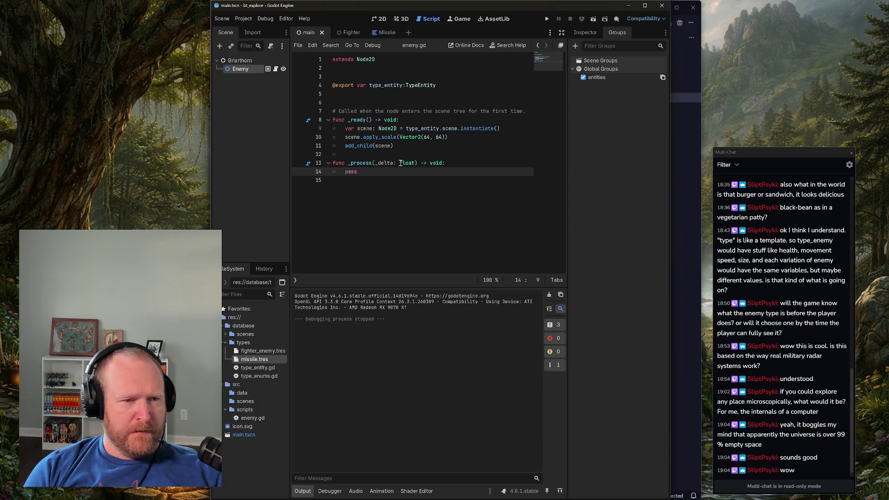
pyautogui.moveTo(401, 162)
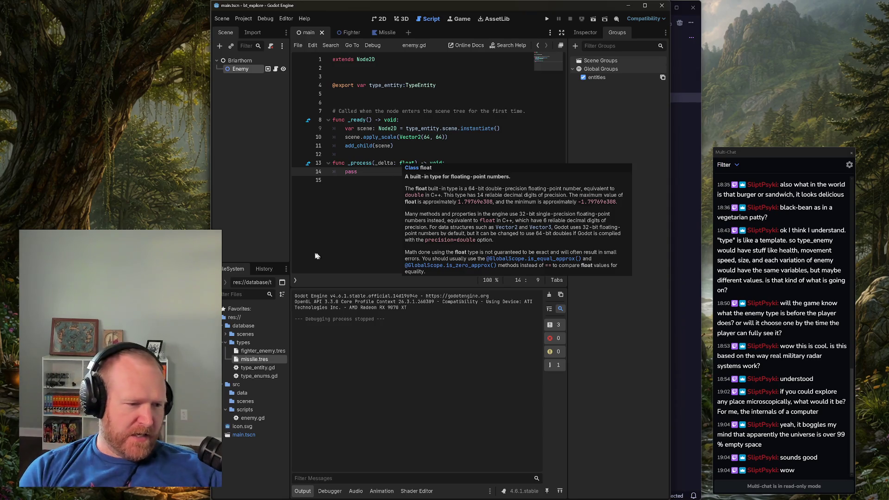
# Bring up the Create New options for the src/data folder in FileSystem.
pyautogui.click(242, 393)
pyautogui.rightClick(243, 393)
pyautogui.moveTo(319, 372)
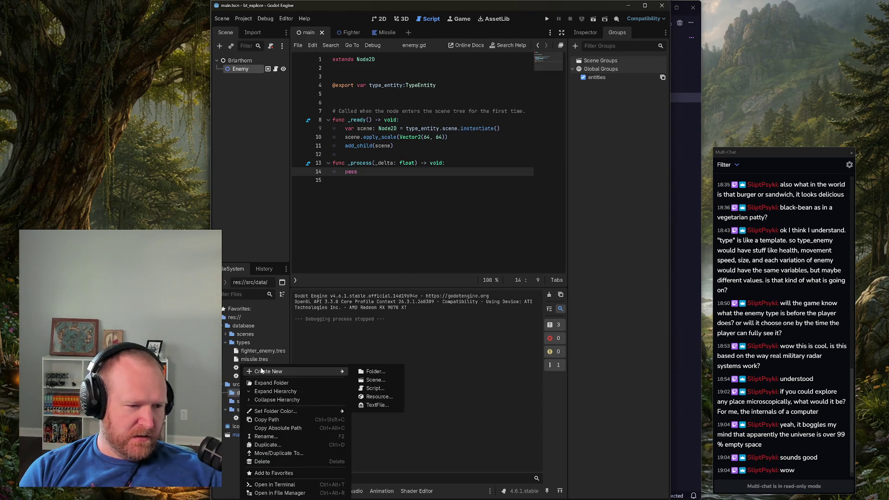
# Create the script res://src/data/data_entity.gd inheriting Node2D.
pyautogui.click(385, 389)
pyautogui.write('data_entity')
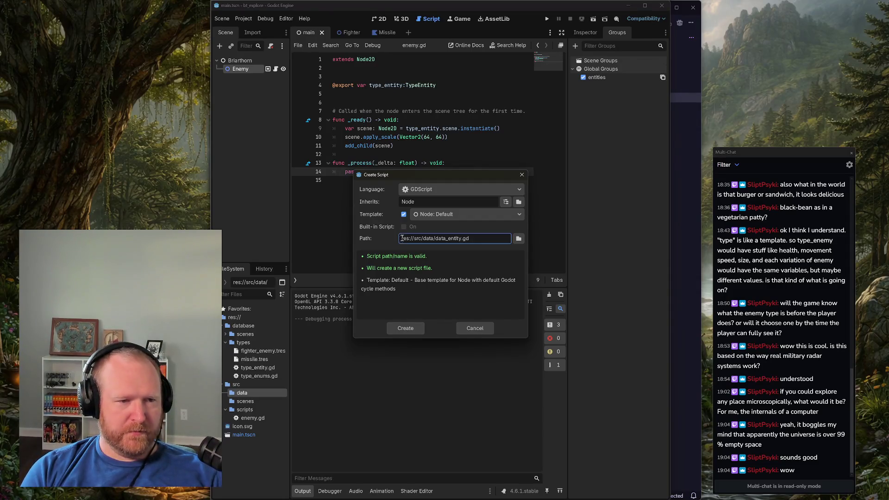
pyautogui.doubleClick(422, 202)
pyautogui.write('Reso')
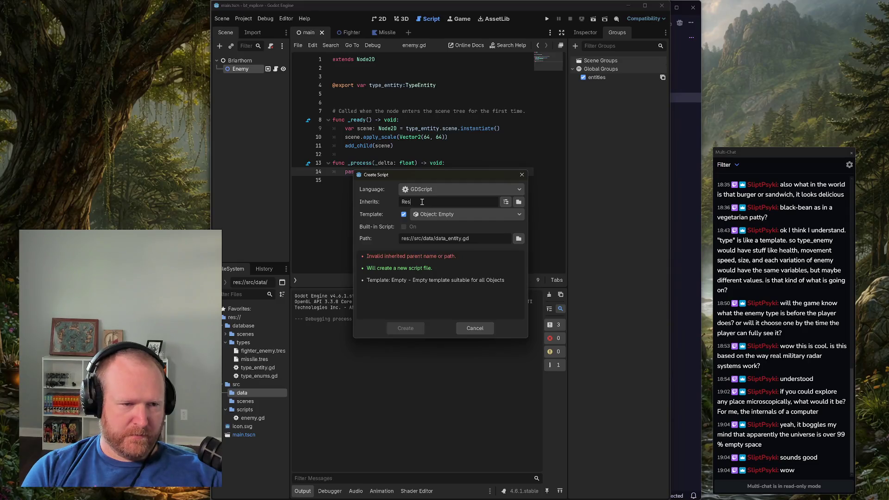
pyautogui.write('urce')
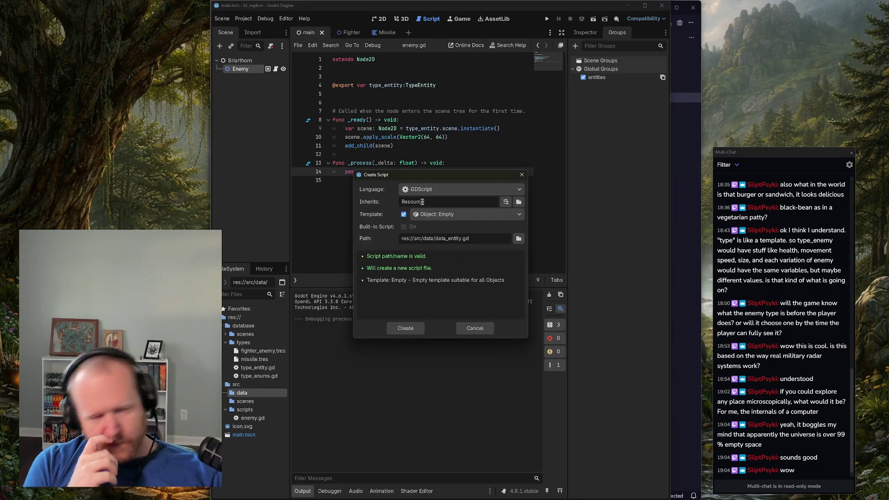
pyautogui.doubleClick(422, 202)
pyautogui.press('BackSpace')
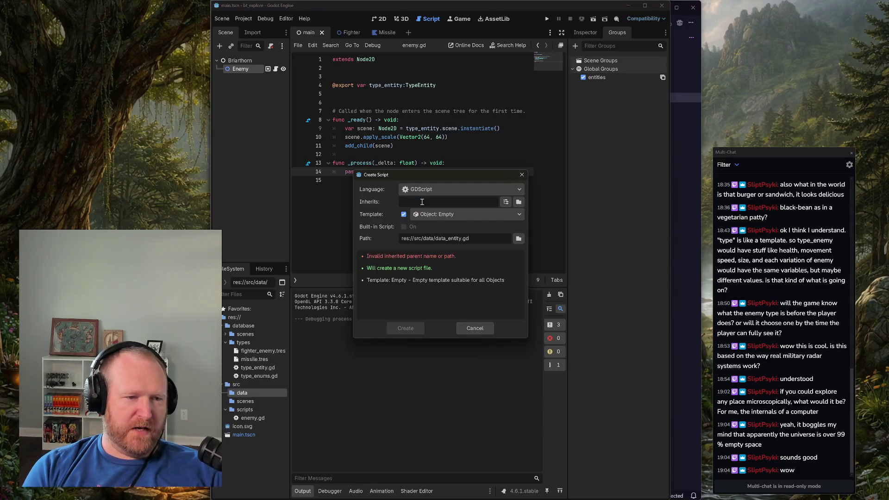
pyautogui.write('Node2D')
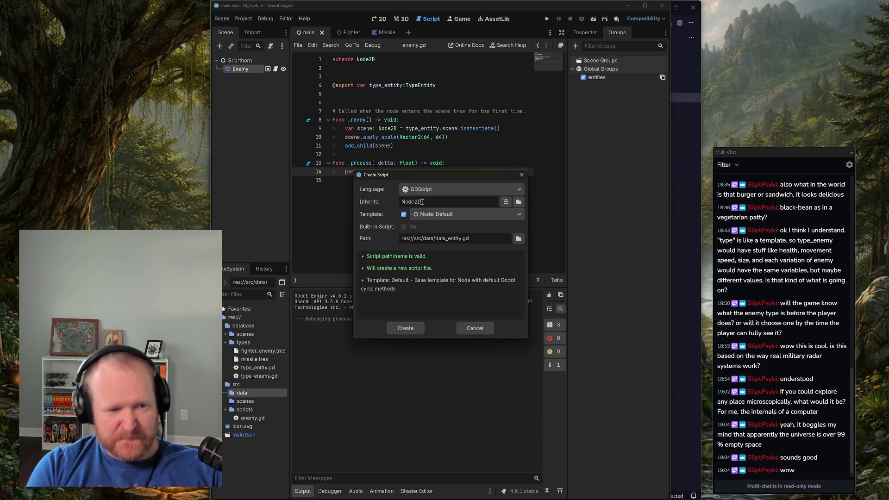
pyautogui.click(405, 327)
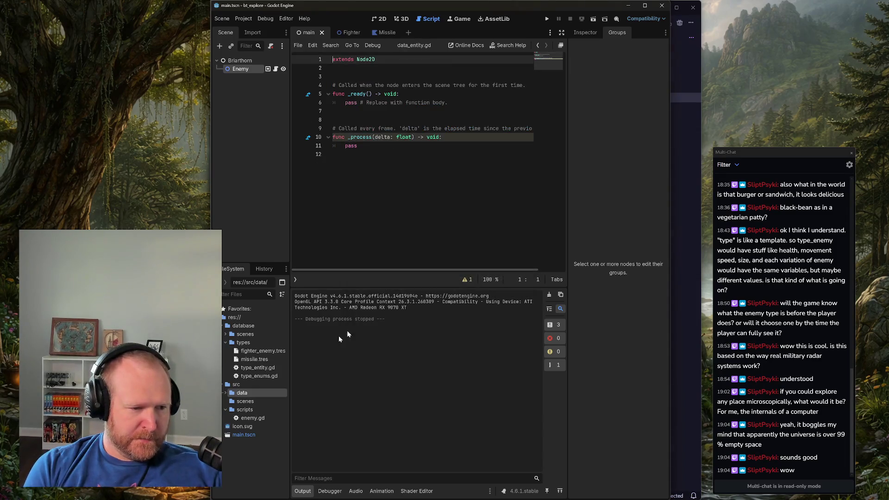
# Add 'class_name DataEntity' to data_entity.gd and save it.
pyautogui.click(225, 393)
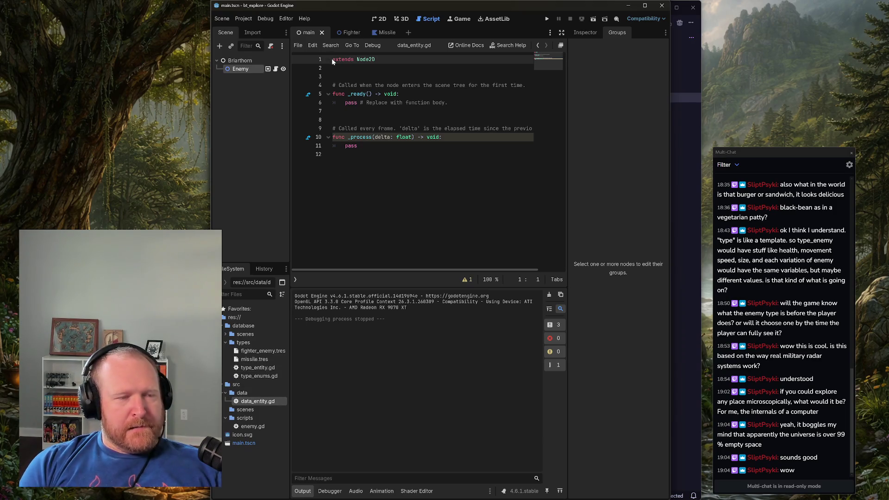
pyautogui.write('class_name ')
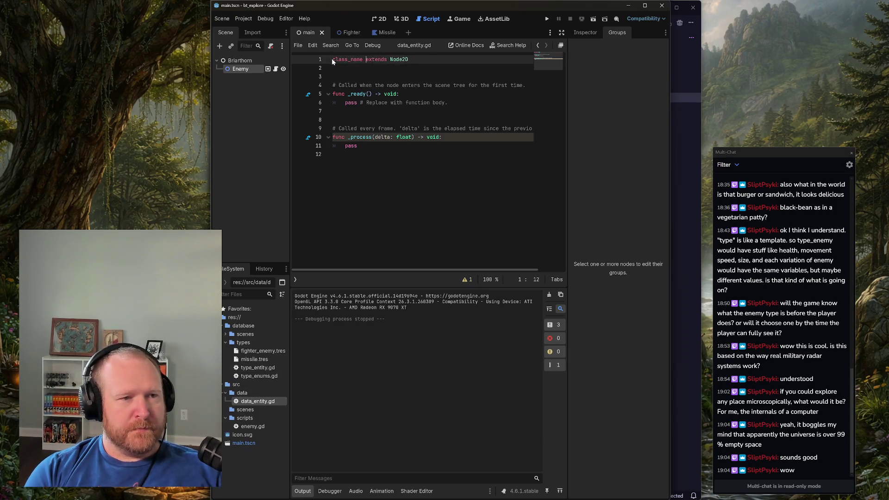
pyautogui.write('DataEntity')
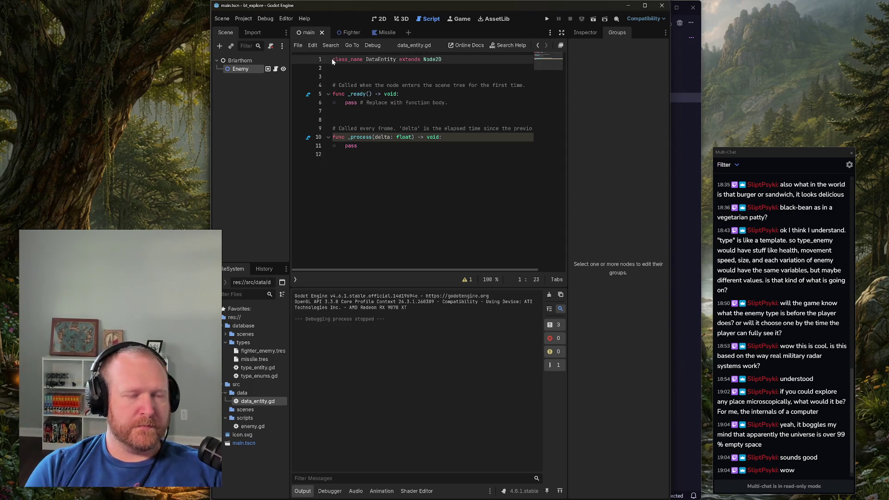
pyautogui.hotkey('ctrl', 's')
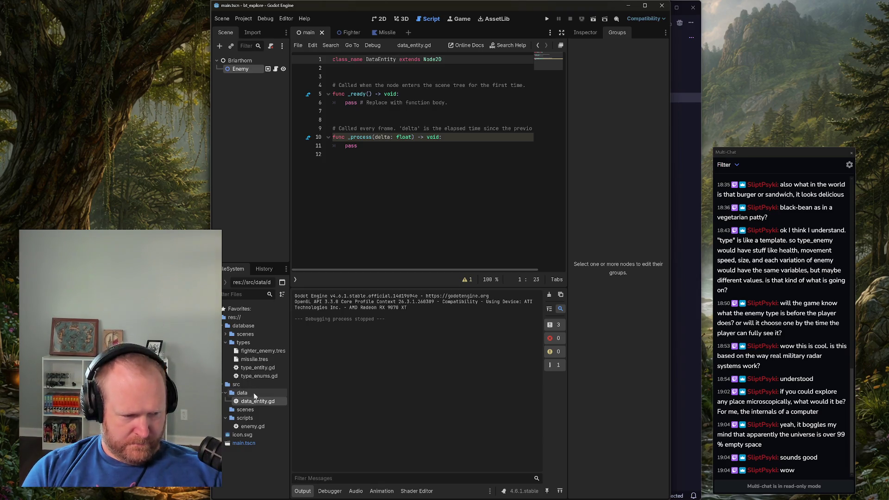
# Declare 'var category: TypeEnums.Category' defaulting to TypeEnums.Category.UNKNOWN, then save.
pyautogui.click(408, 70)
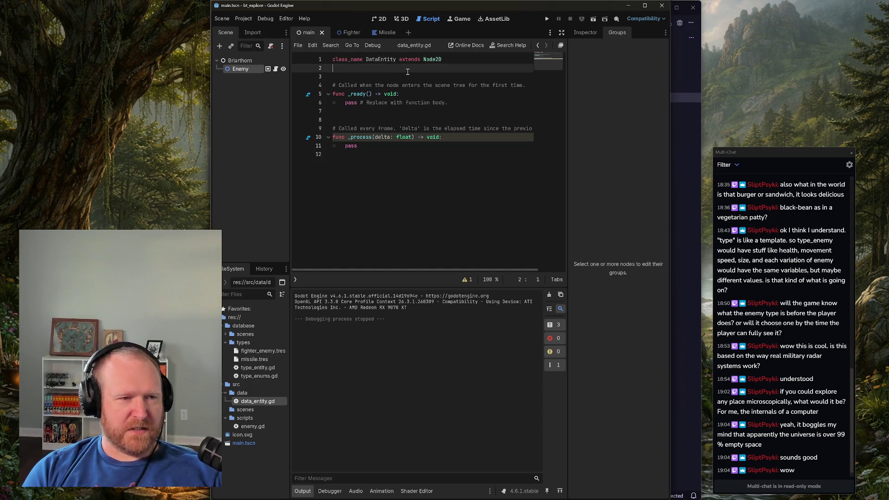
pyautogui.press('Return')
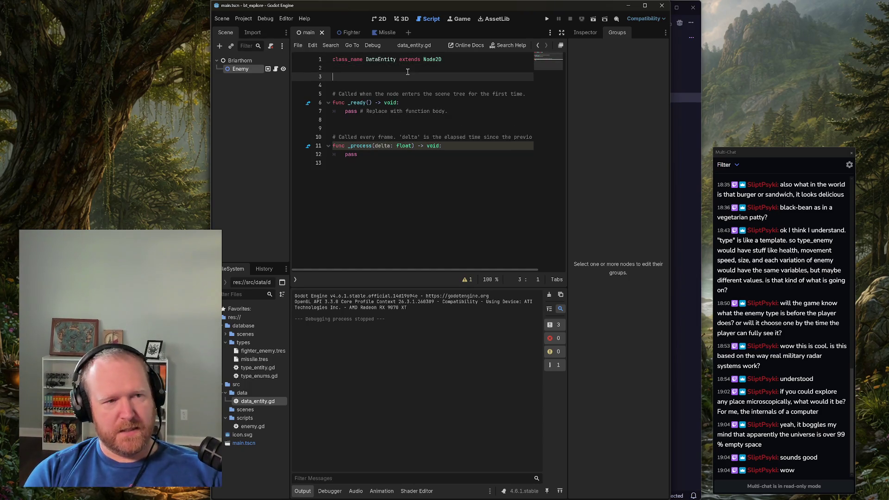
pyautogui.write('var ')
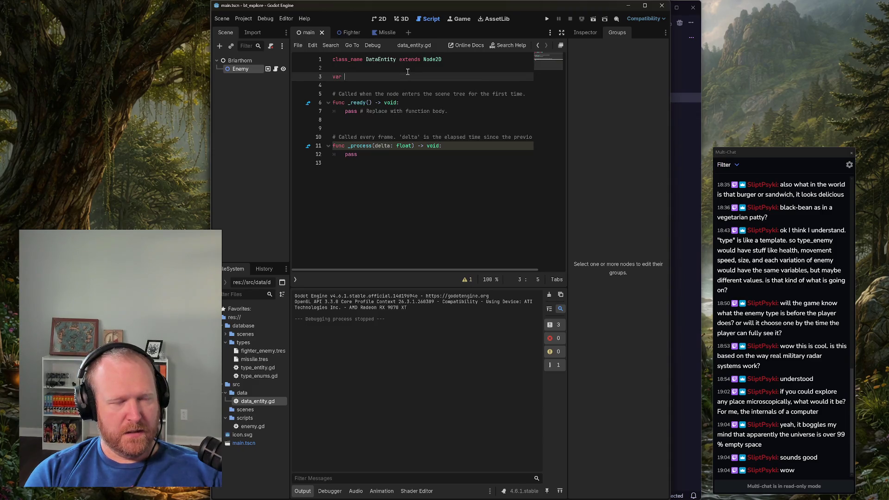
pyautogui.write('category:')
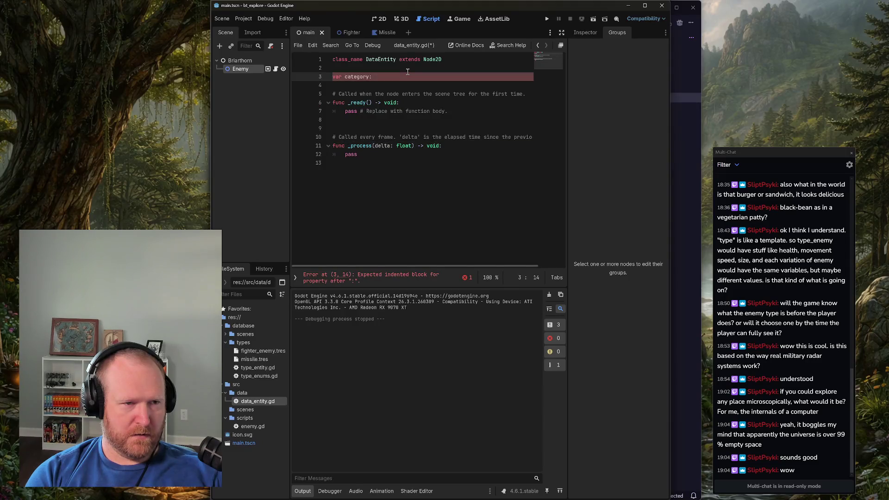
pyautogui.write('TypeEnums.')
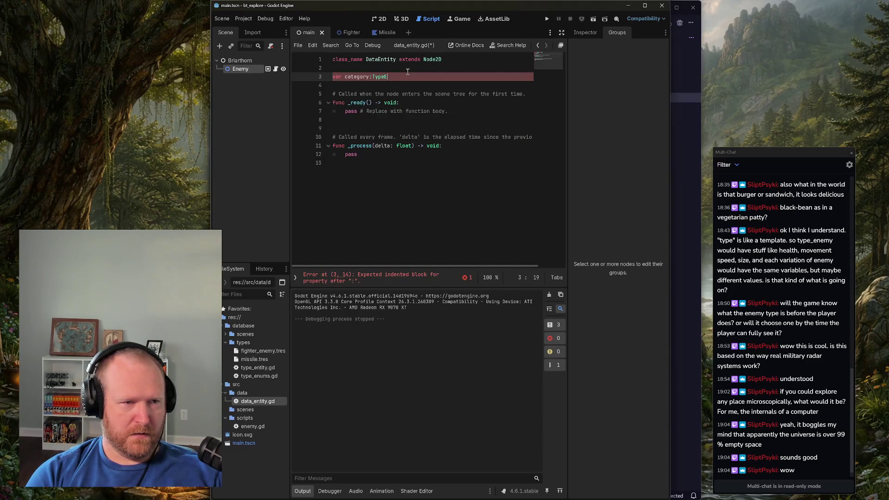
pyautogui.write('Category = ')
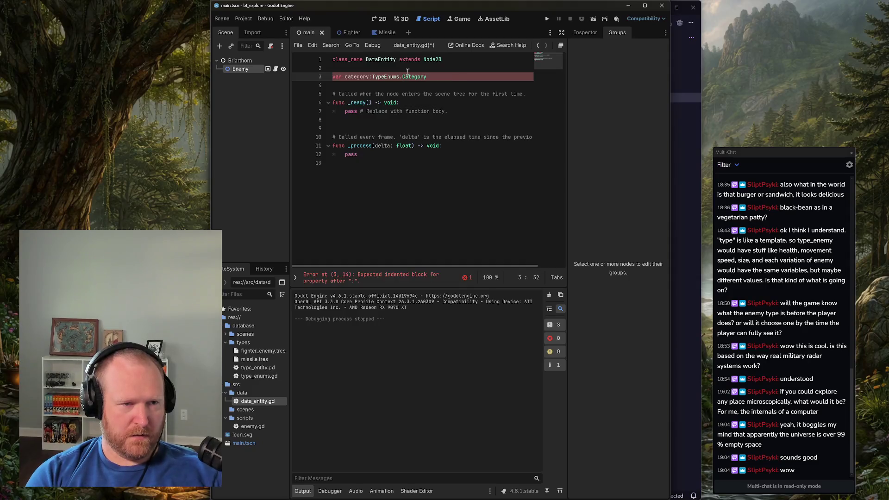
pyautogui.write('TypesEnu')
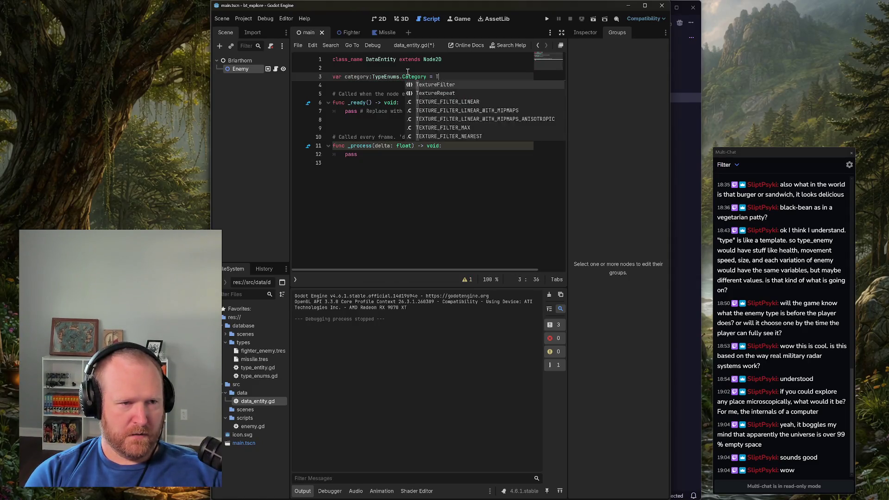
pyautogui.write('ms.C')
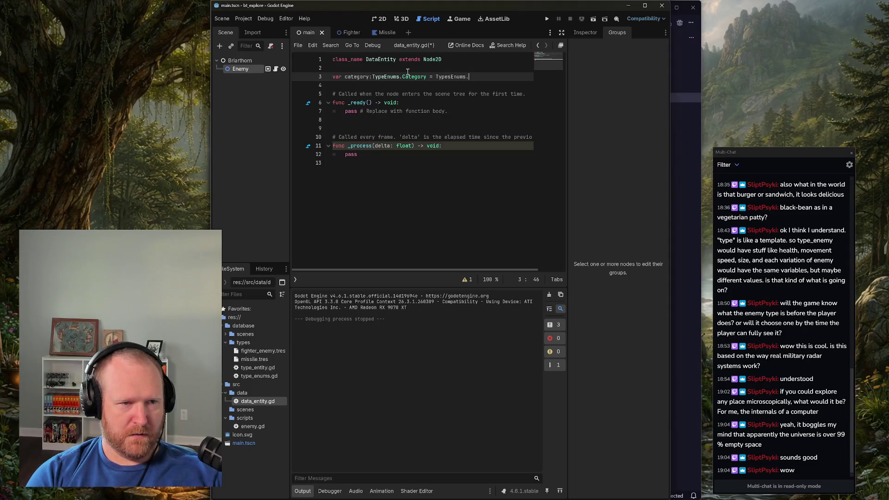
pyautogui.write('ategory.')
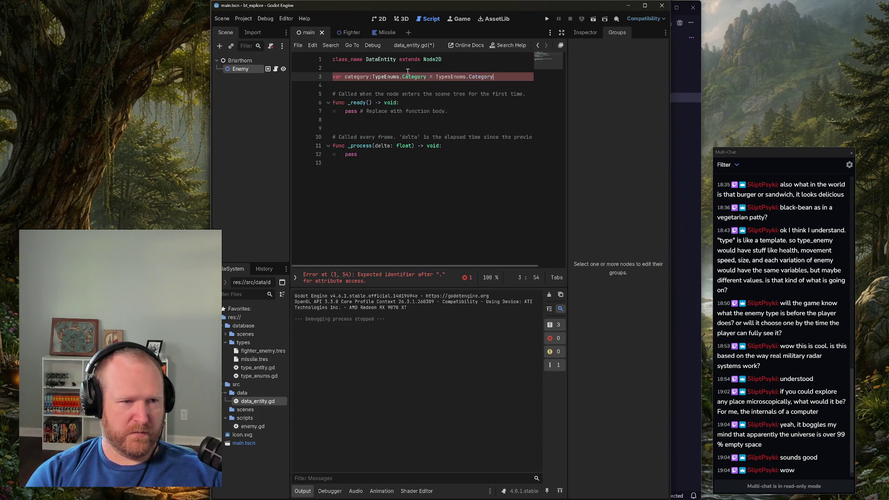
pyautogui.press('BackSpace')
pyautogui.press('BackSpace')
pyautogui.press('BackSpace')
pyautogui.write('Enums.Cat')
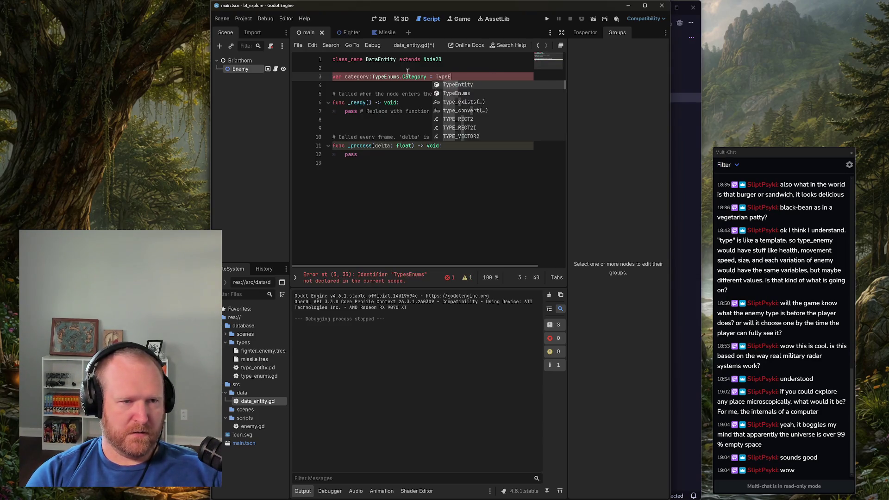
pyautogui.write('egory.UN')
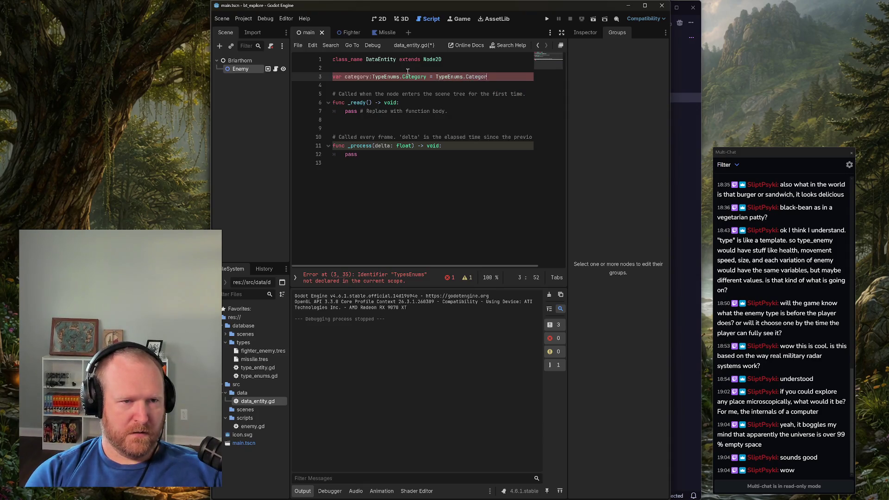
pyautogui.press('Return')
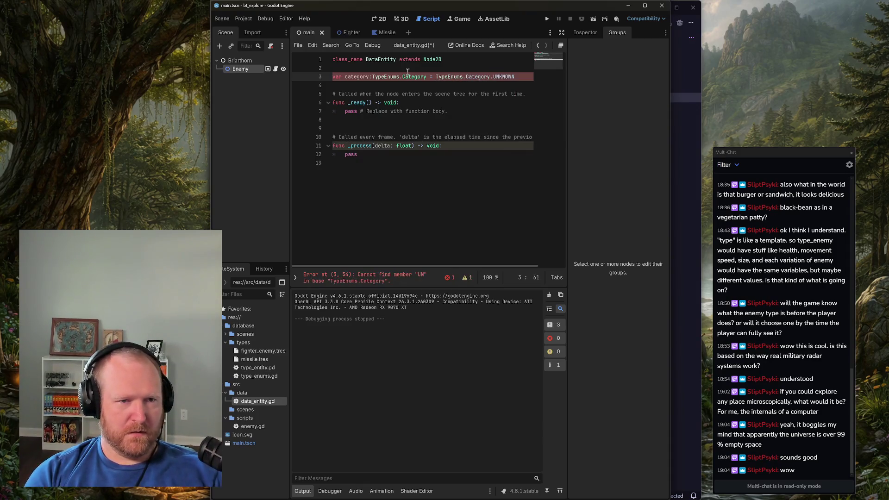
pyautogui.hotkey('ctrl', 's')
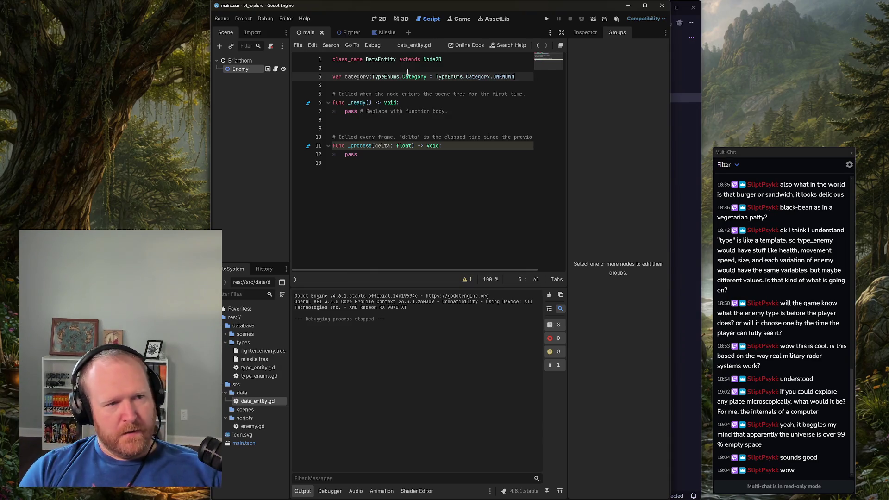
pyautogui.click(391, 102)
# Delete the comment and _ready/_process stubs, then show the Enemy node's Inspector properties.
pyautogui.click(392, 94)
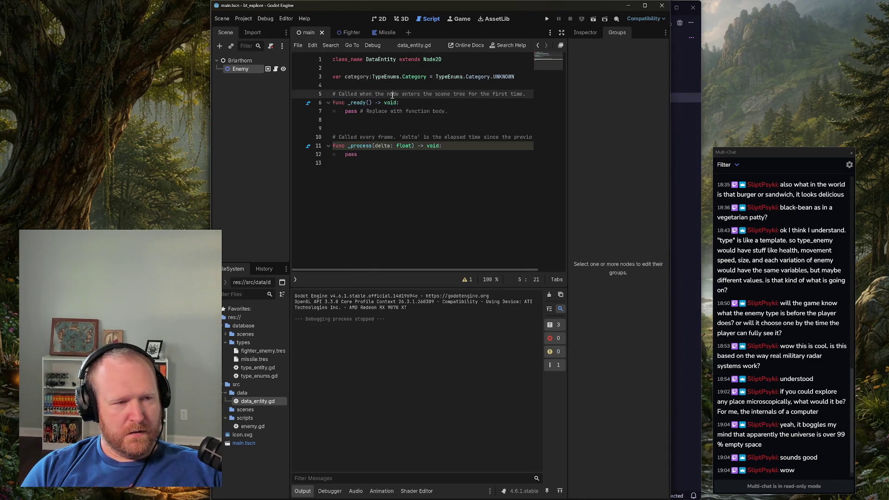
pyautogui.hotkey('ctrl', 'shift', 'k')
pyautogui.hotkey('ctrl', 'shift', 'k')
pyautogui.hotkey('ctrl', 'shift', 'k')
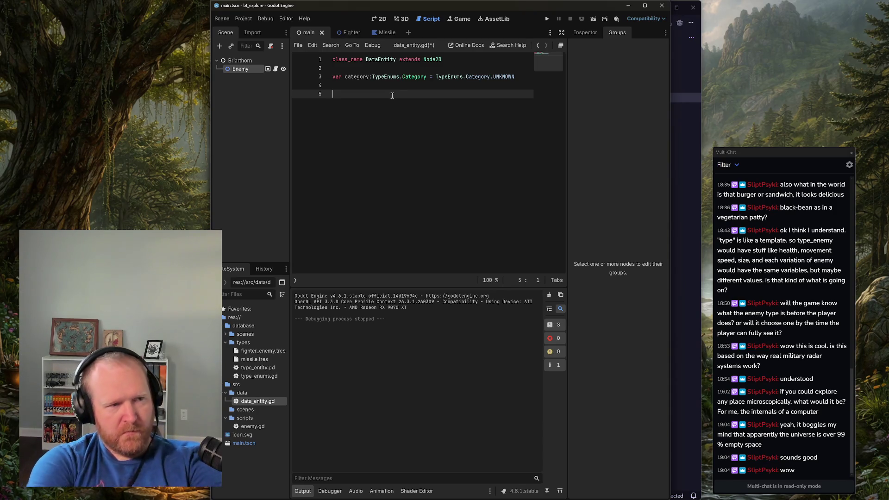
pyautogui.click(240, 68)
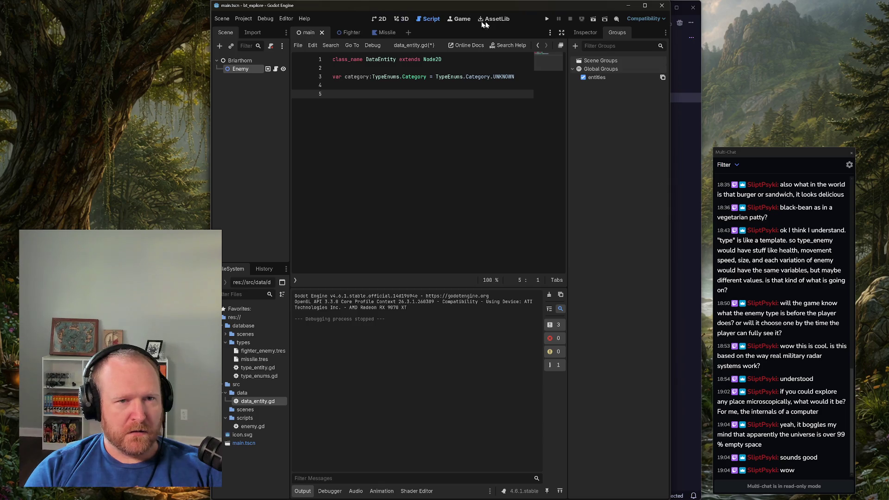
pyautogui.click(585, 32)
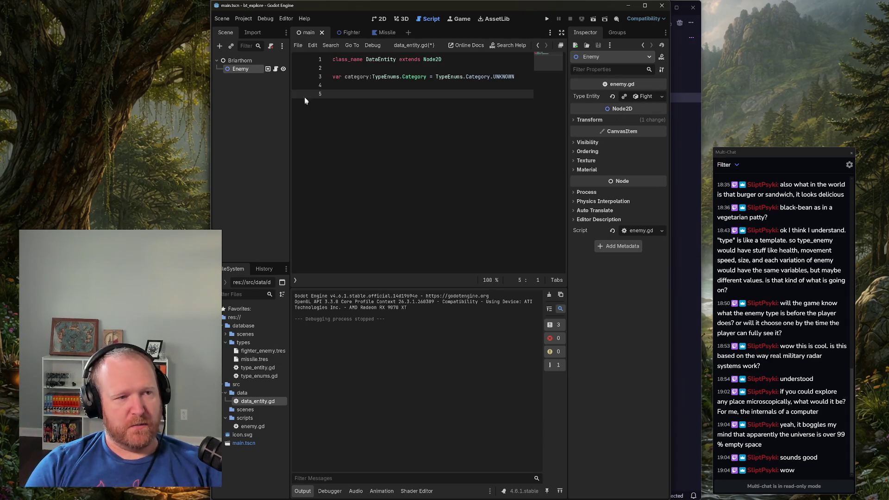
# Add a plain Node child under Enemy and name it Weapons.
pyautogui.rightClick(245, 68)
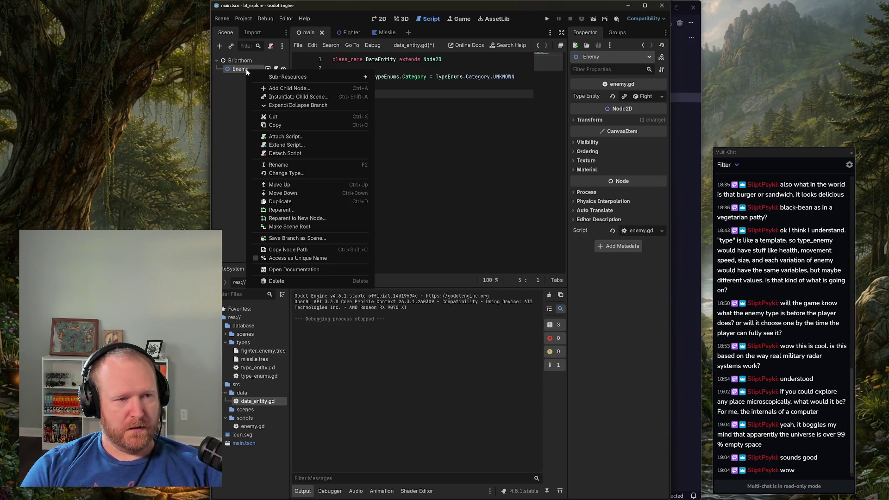
pyautogui.click(282, 88)
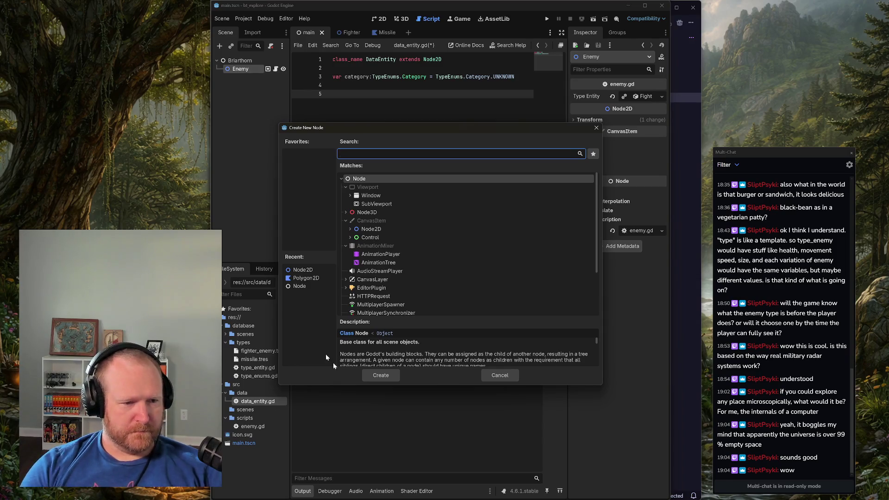
pyautogui.click(381, 375)
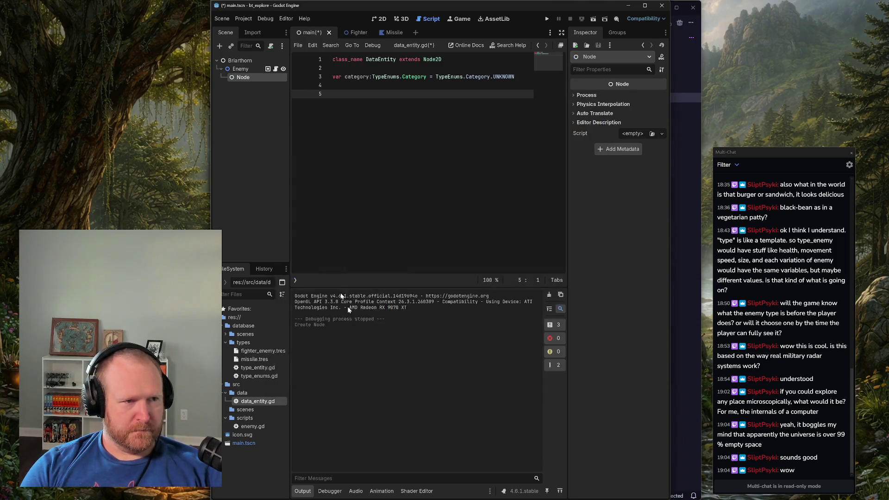
pyautogui.doubleClick(268, 77)
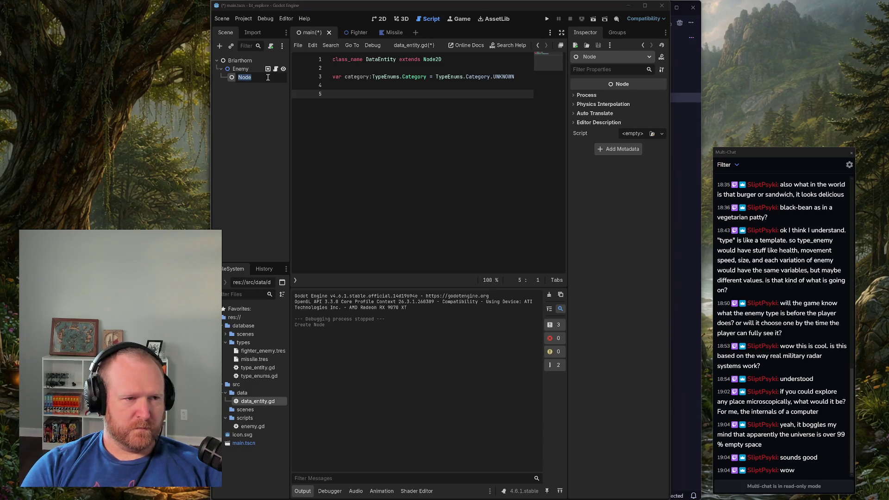
pyautogui.write('Weapons')
pyautogui.press('Return')
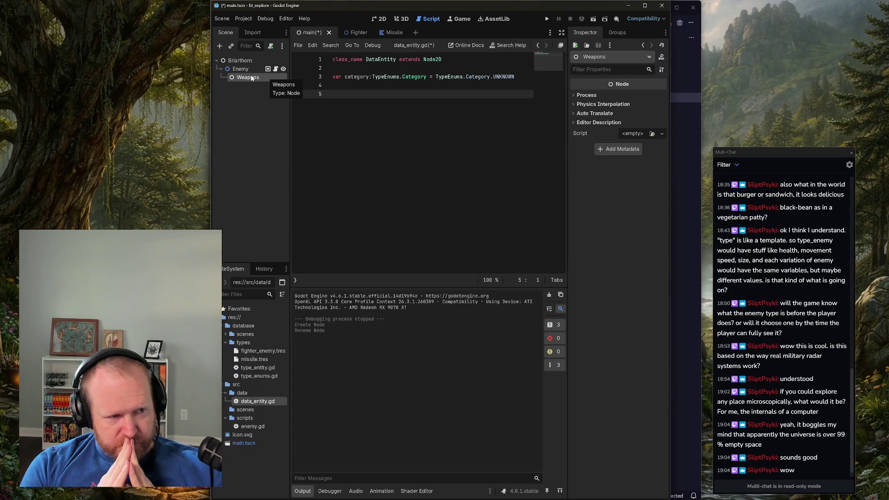
# Add a plain Node child named Radar under Enemy.
pyautogui.rightClick(240, 69)
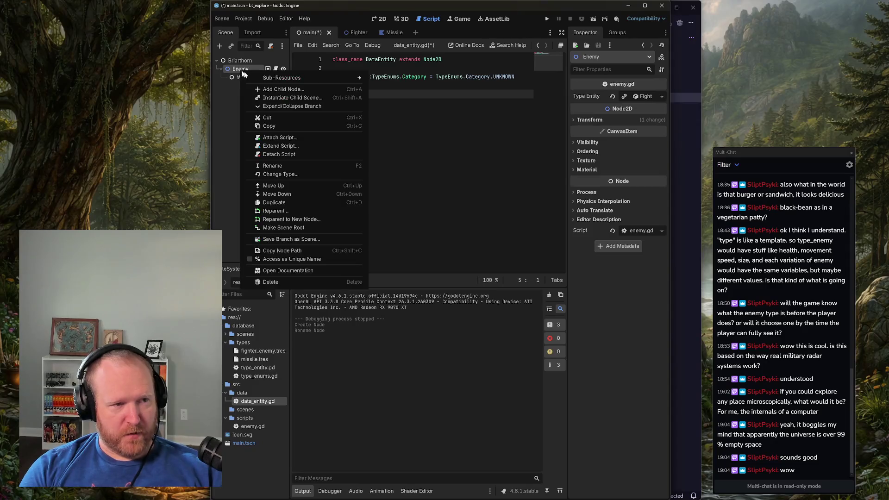
pyautogui.click(268, 87)
pyautogui.write('Radar')
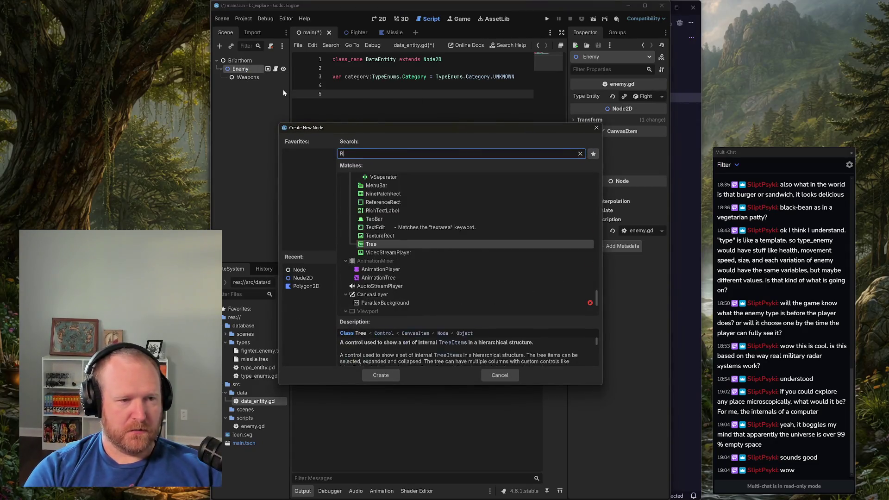
pyautogui.click(358, 179)
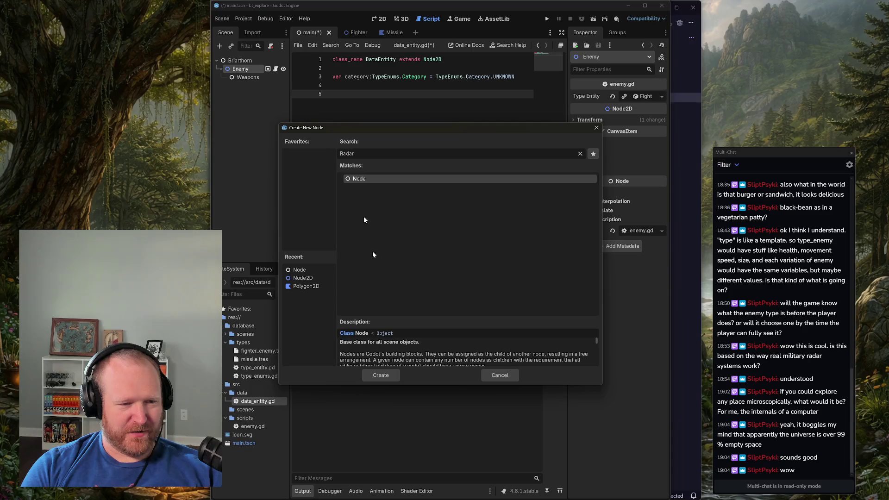
pyautogui.click(380, 375)
pyautogui.doubleClick(251, 85)
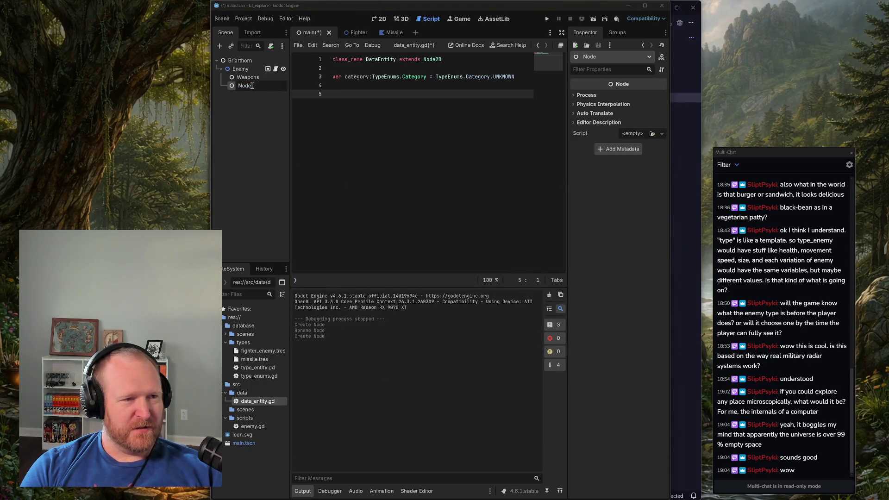
pyautogui.write('Radar')
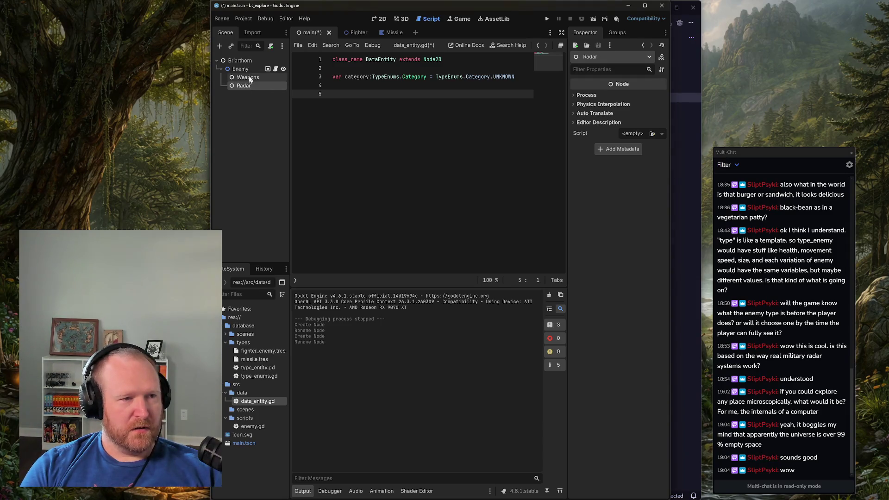
pyautogui.press('Return')
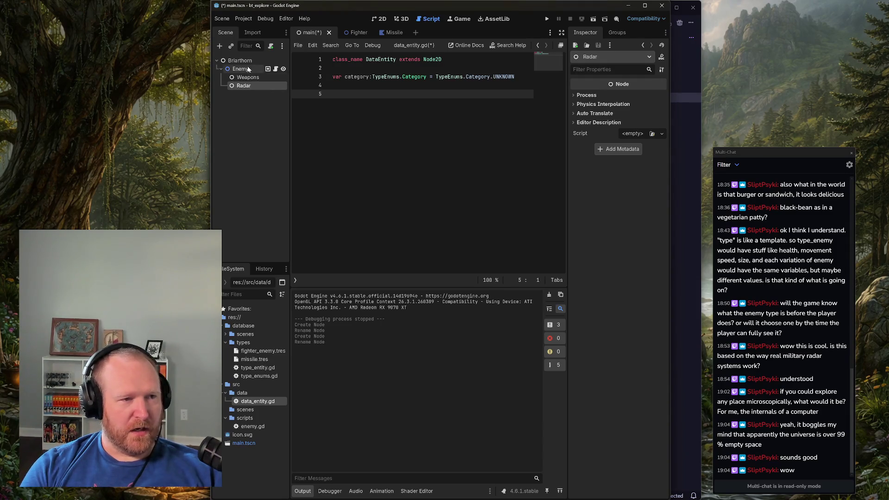
# Add a plain Node child named Motion under Enemy.
pyautogui.rightClick(254, 71)
pyautogui.click(284, 86)
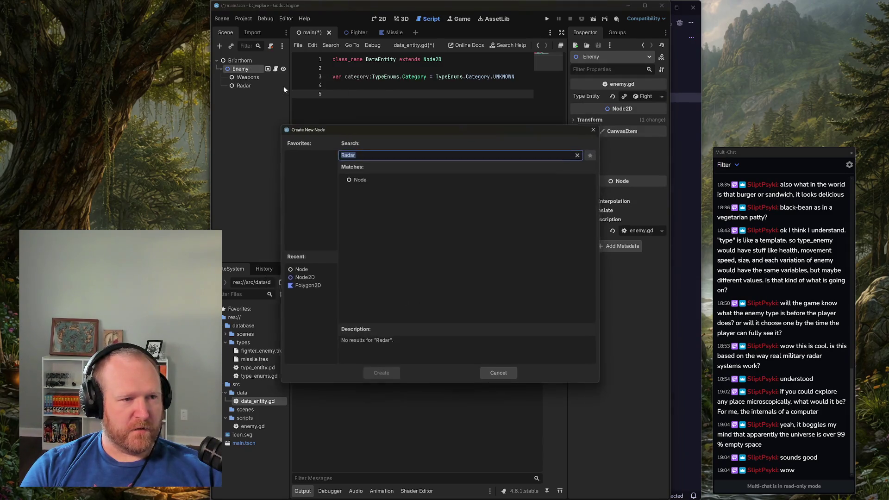
pyautogui.write('Motion')
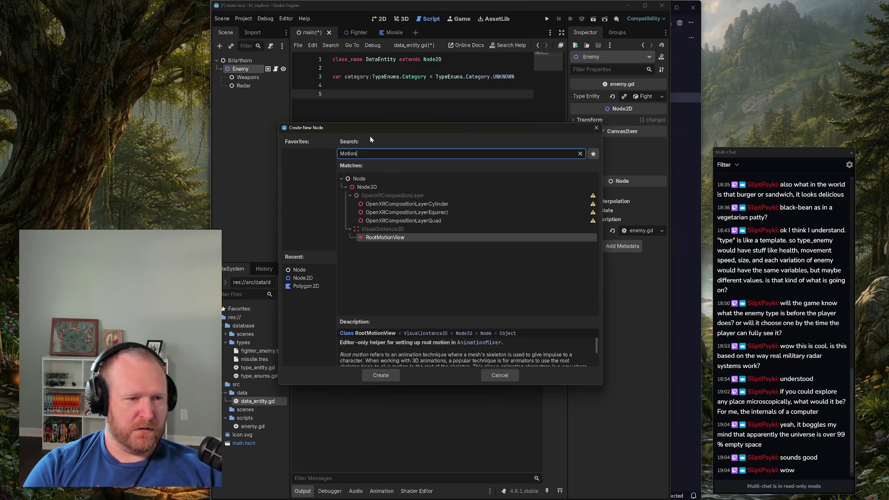
pyautogui.click(380, 179)
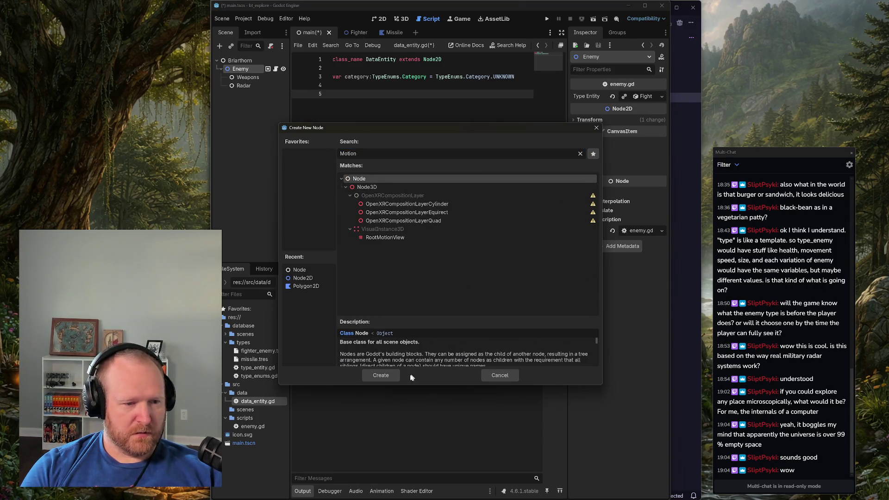
pyautogui.click(391, 377)
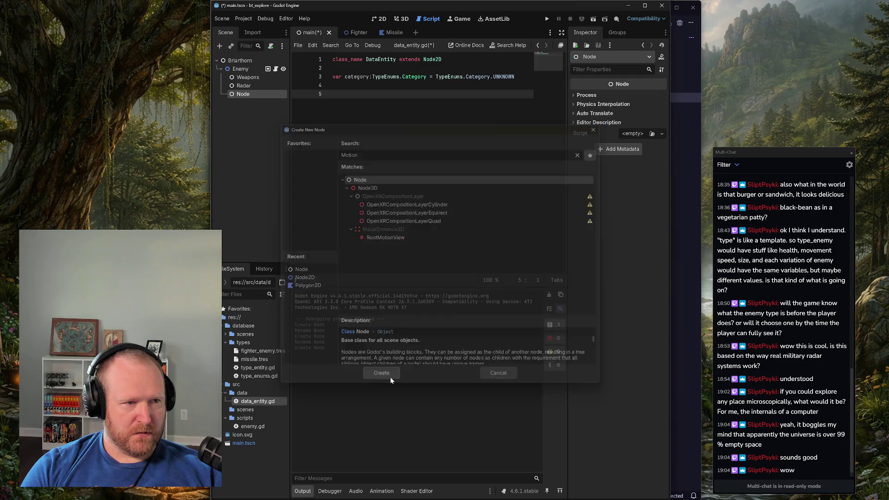
pyautogui.doubleClick(255, 95)
pyautogui.write('Motion')
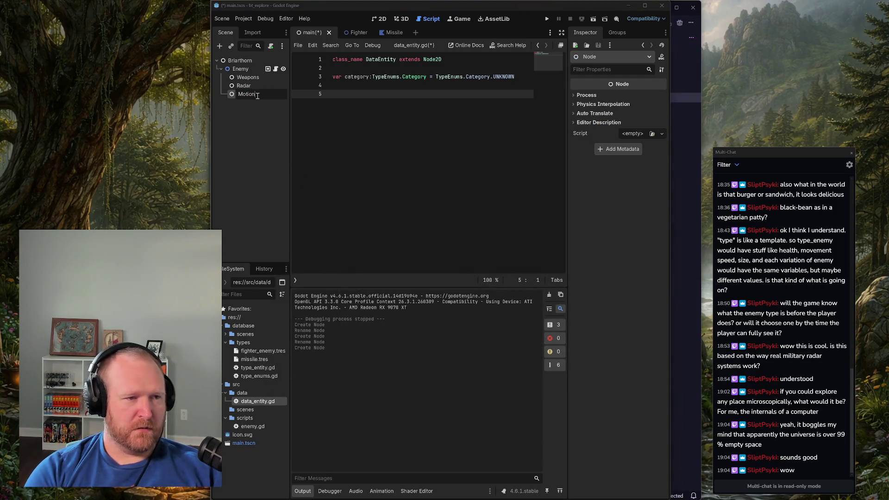
pyautogui.press('Return')
# Add a plain Node child named Maneuvers under Enemy.
pyautogui.rightClick(248, 72)
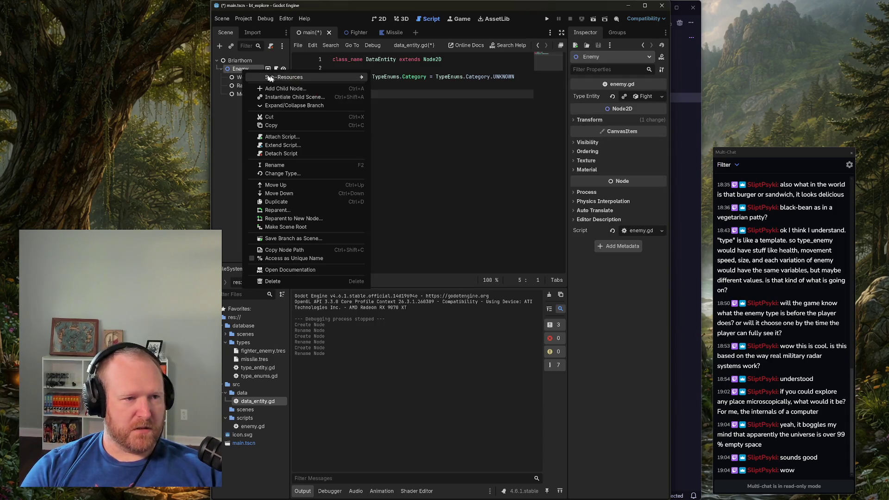
pyautogui.click(281, 89)
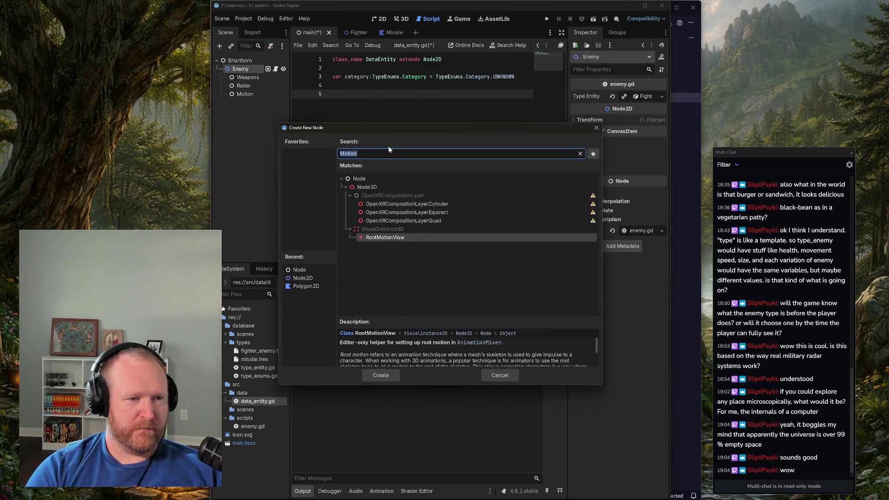
pyautogui.write('Maneuvers')
pyautogui.click(359, 179)
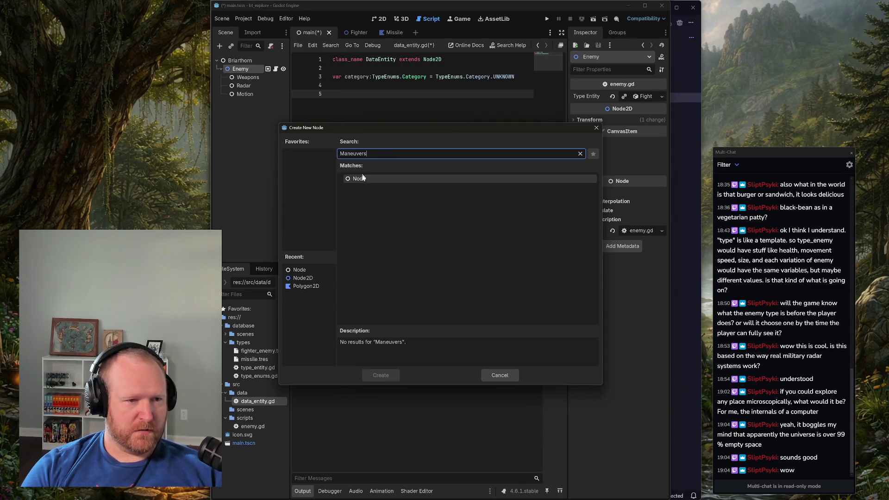
pyautogui.click(382, 375)
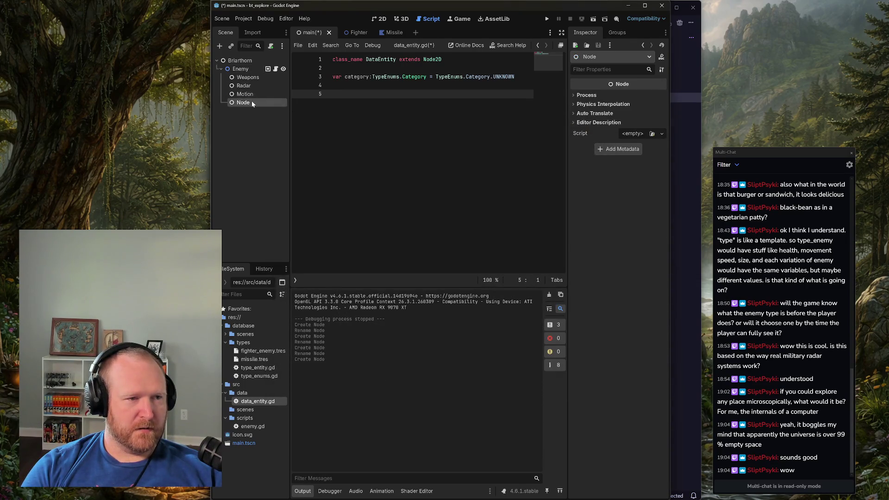
pyautogui.doubleClick(252, 102)
pyautogui.write('Maneuvers')
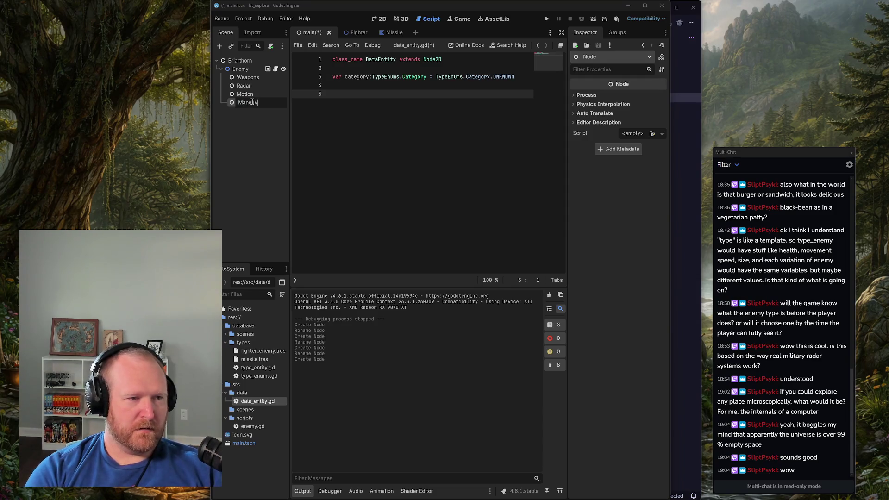
pyautogui.press('Return')
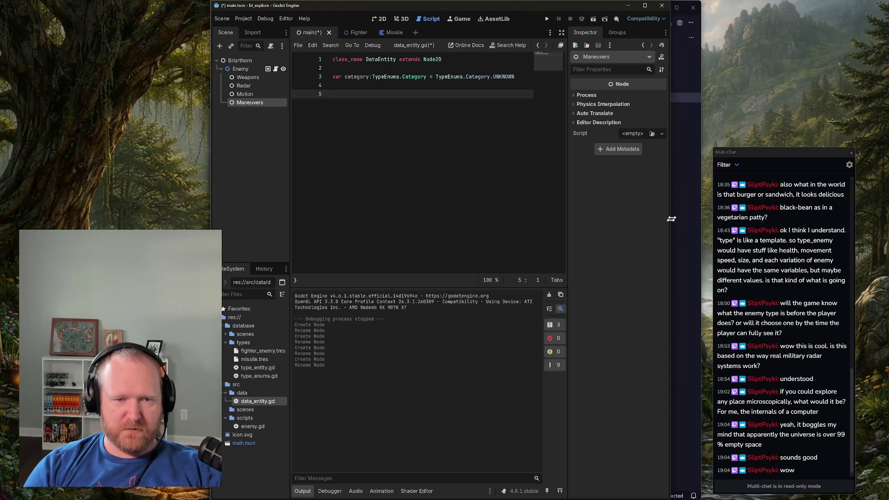
pyautogui.click(681, 199)
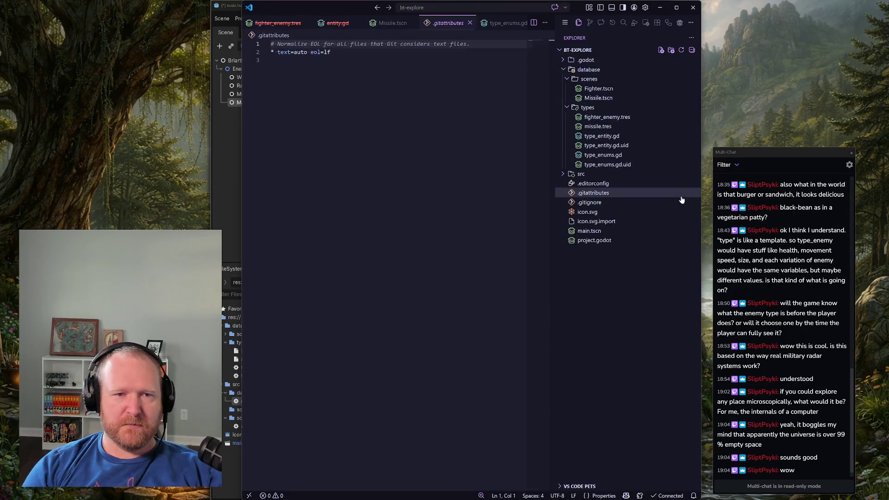
# In a fresh AI chat, ask how to hide entity visuals but keep their logic running for the radar.
pyautogui.click(601, 23)
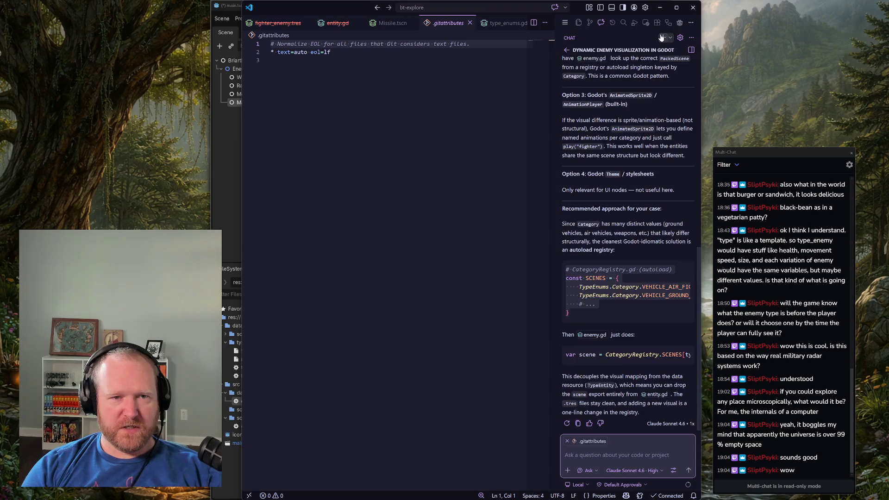
pyautogui.click(663, 38)
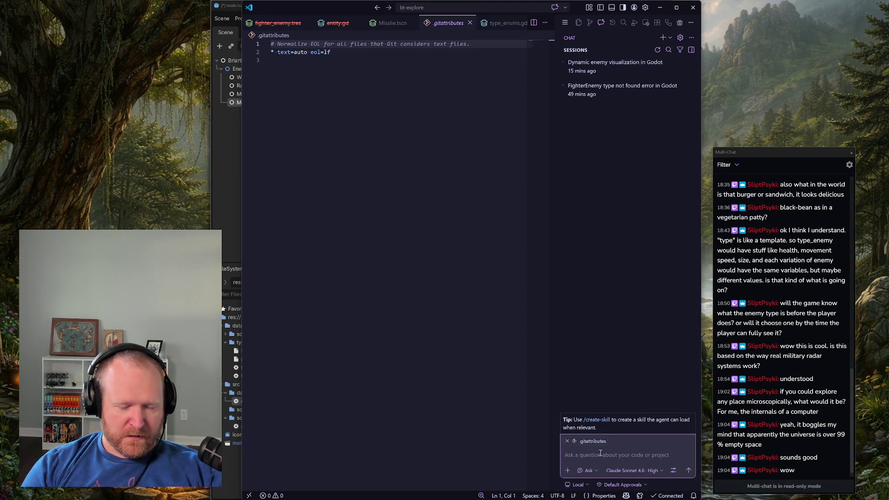
pyautogui.write('I want to def')
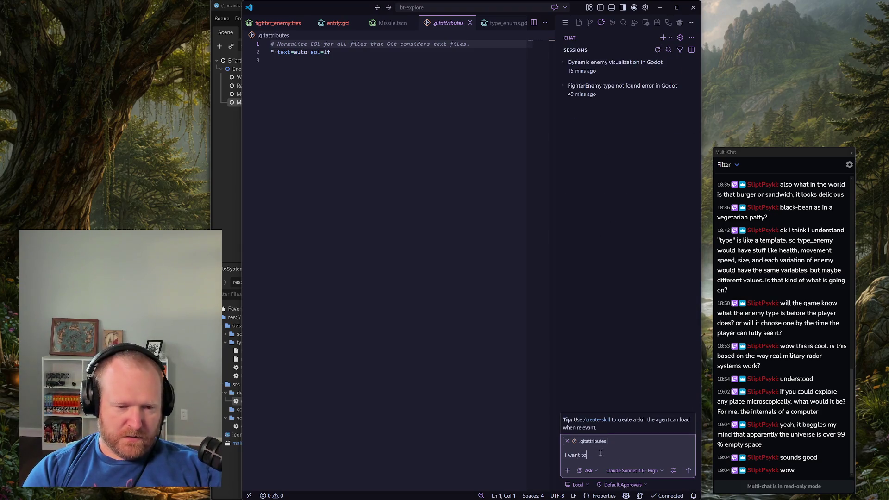
pyautogui.write('ine s')
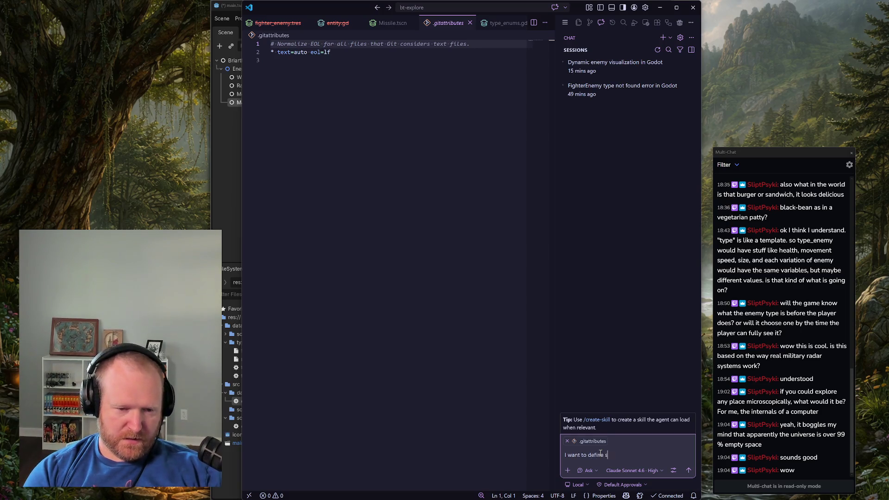
pyautogui.write('cene nodes')
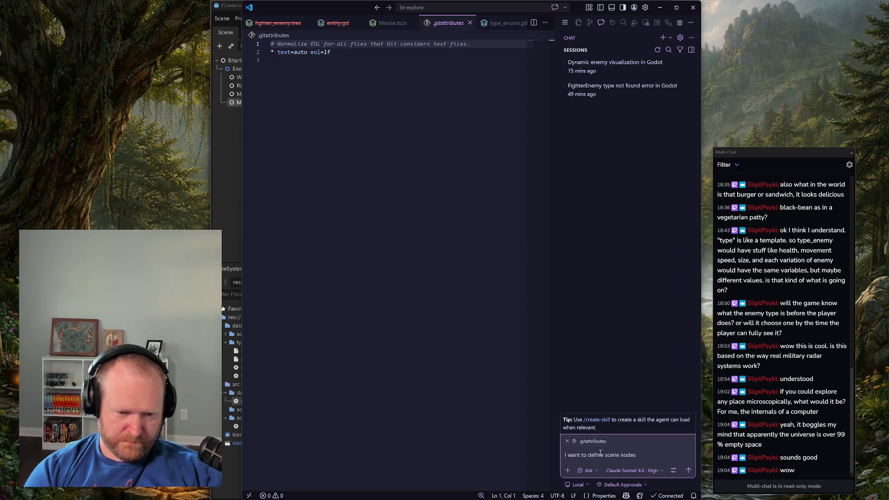
pyautogui.write(' that describ')
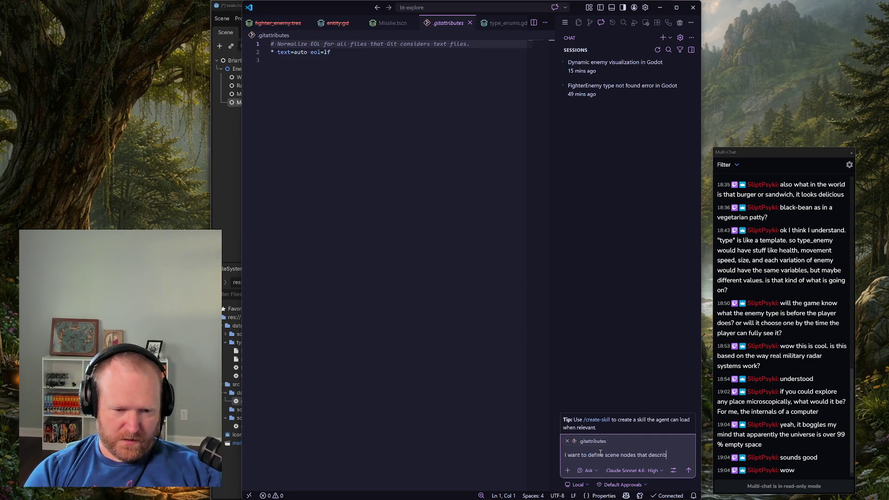
pyautogui.write('e an entity')
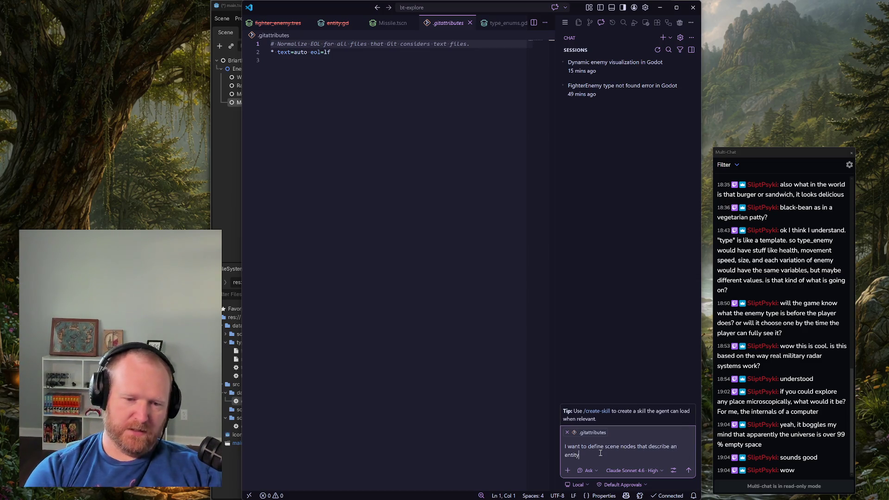
pyautogui.write("'s position, t")
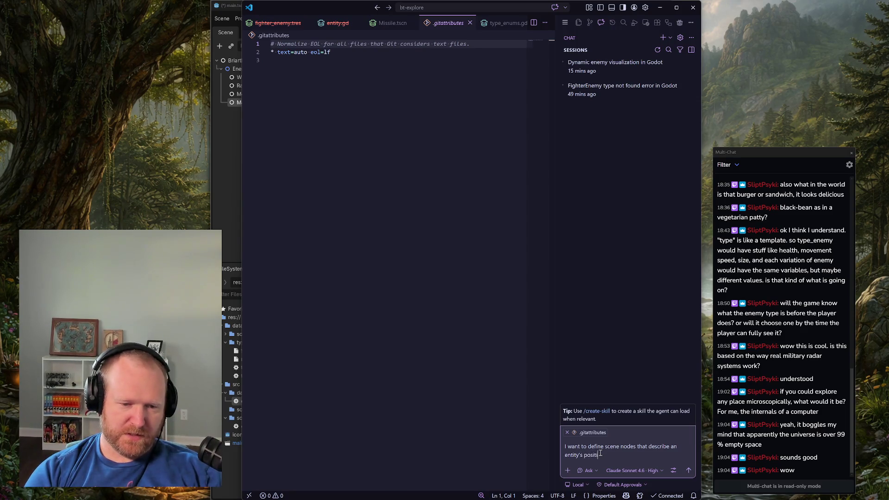
pyautogui.write('ype, and capabili')
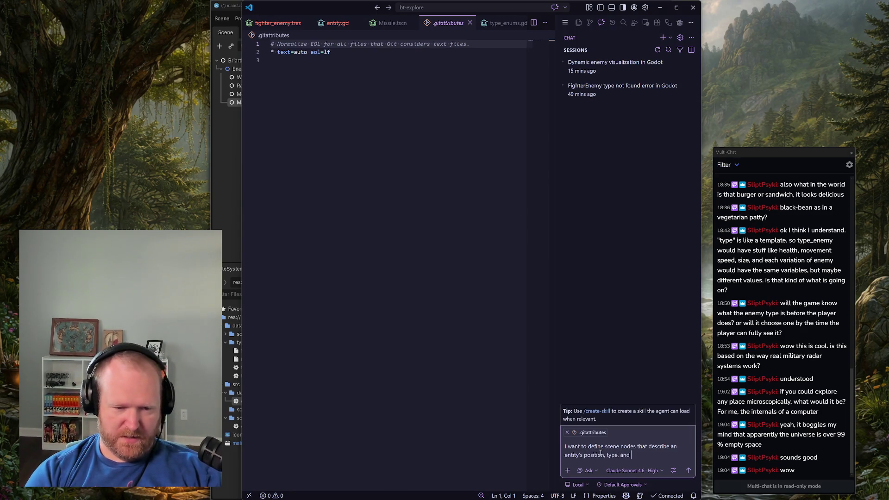
pyautogui.write('ties ')
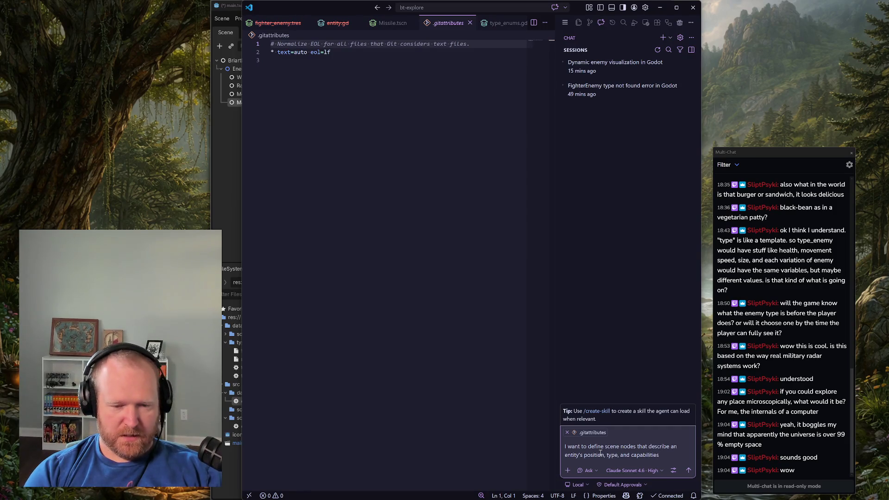
pyautogui.write('in')
pyautogui.write(' a world.')
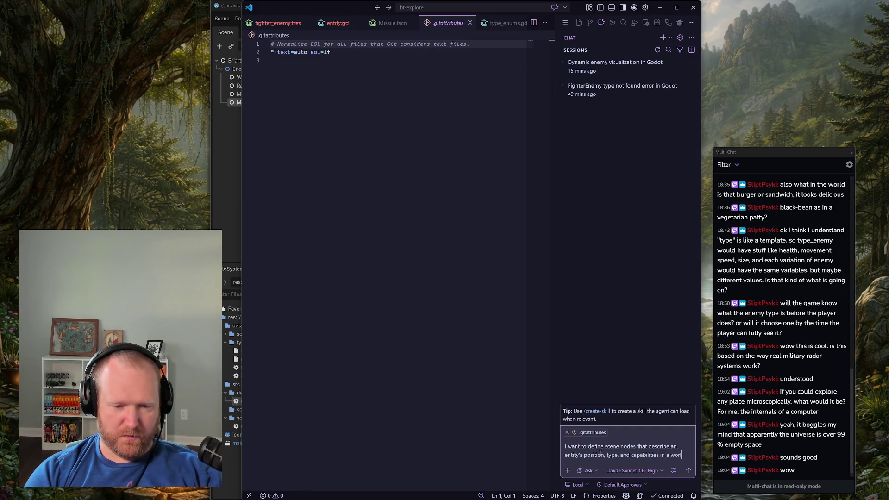
pyautogui.hotkey('shift', 'Return')
pyautogui.write('The player')
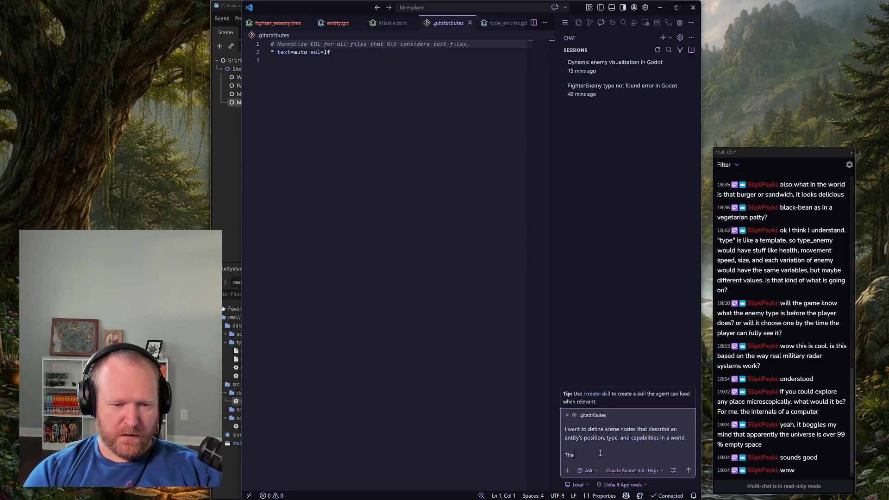
pyautogui.write(' will have a r')
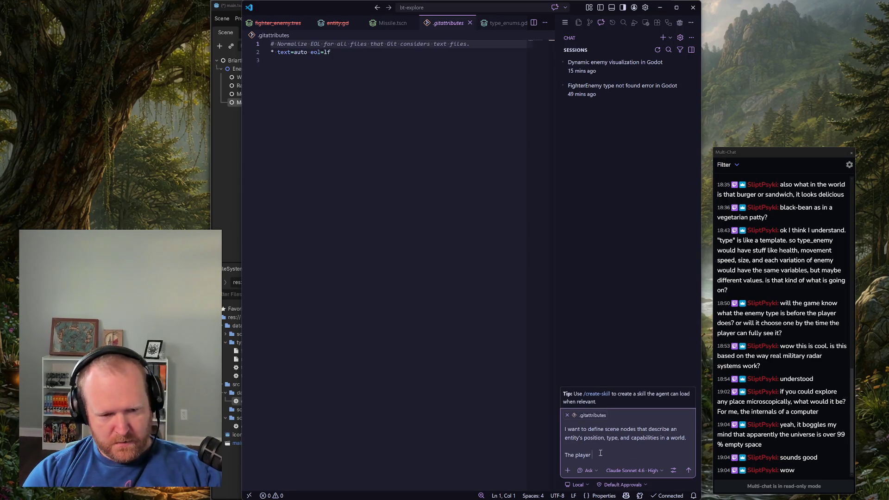
pyautogui.write('adar that d')
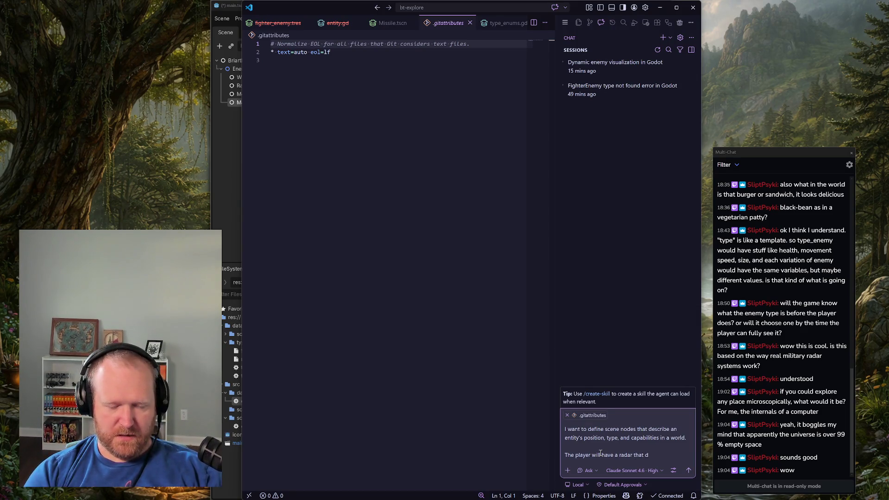
pyautogui.press('BackSpace')
pyautogui.write('will depicty')
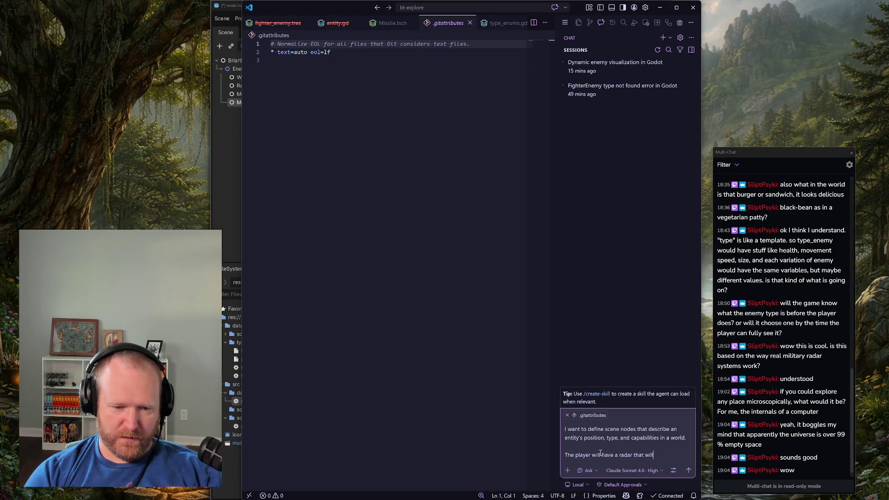
pyautogui.press('BackSpace')
pyautogui.write('these ')
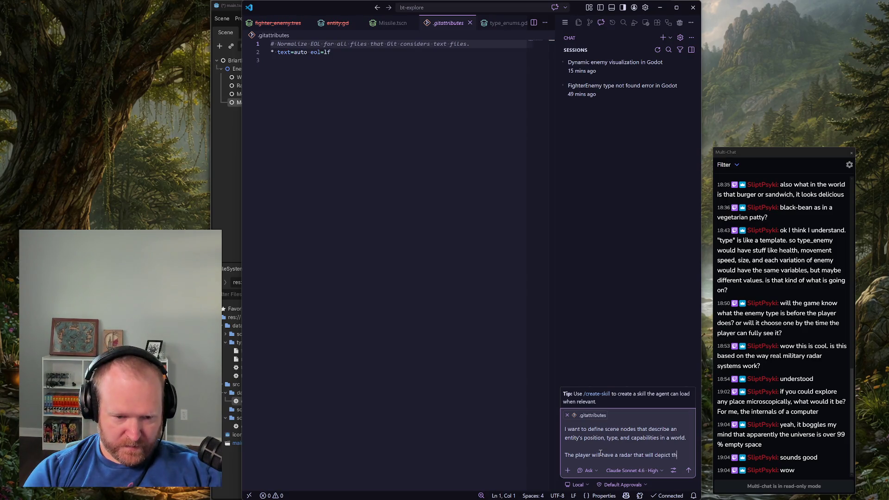
pyautogui.write('entities in the')
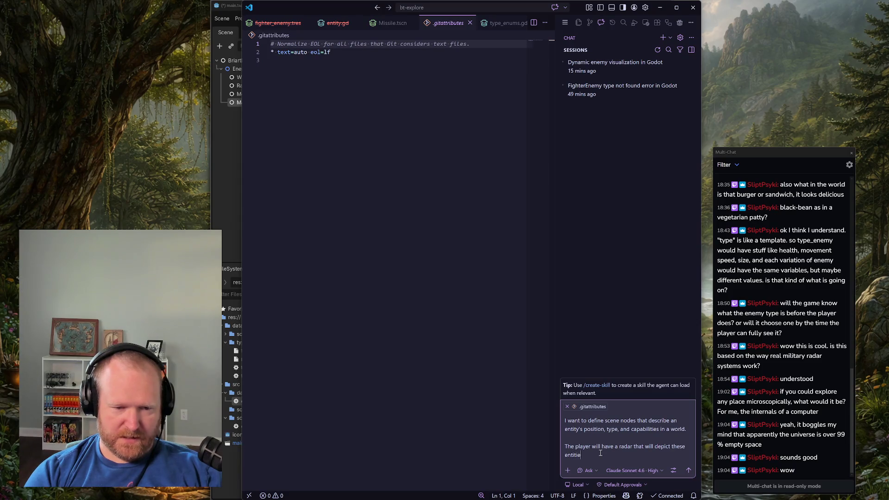
pyautogui.write(' world visuall')
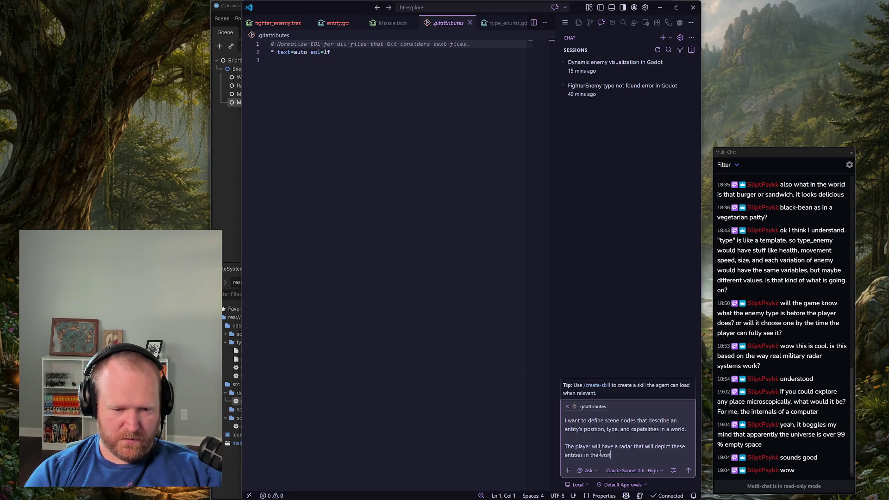
pyautogui.write('which may di')
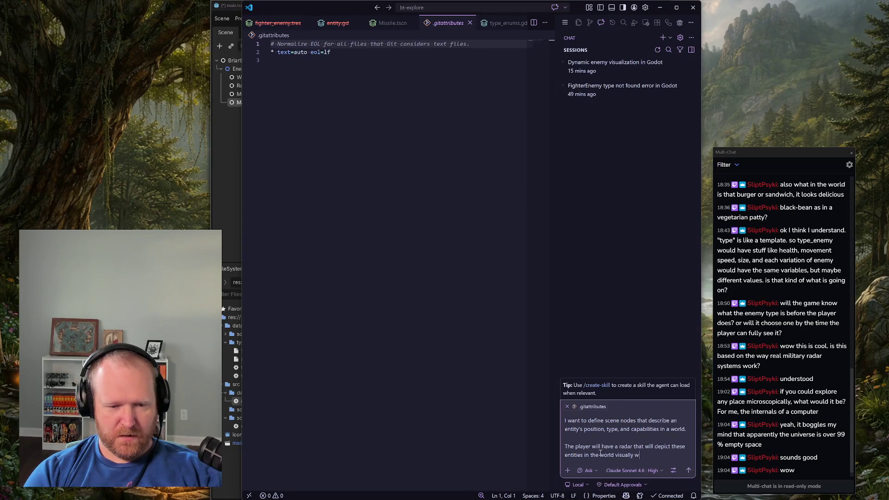
pyautogui.write('ffer')
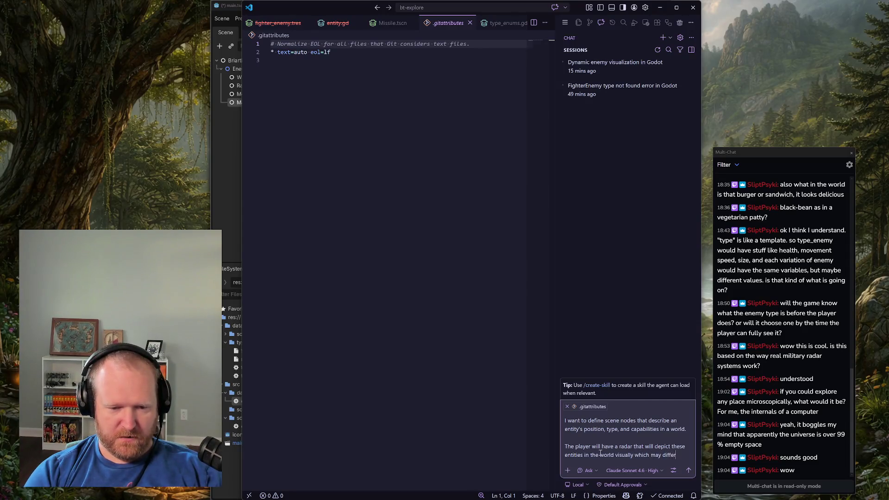
pyautogui.write(' from the original ')
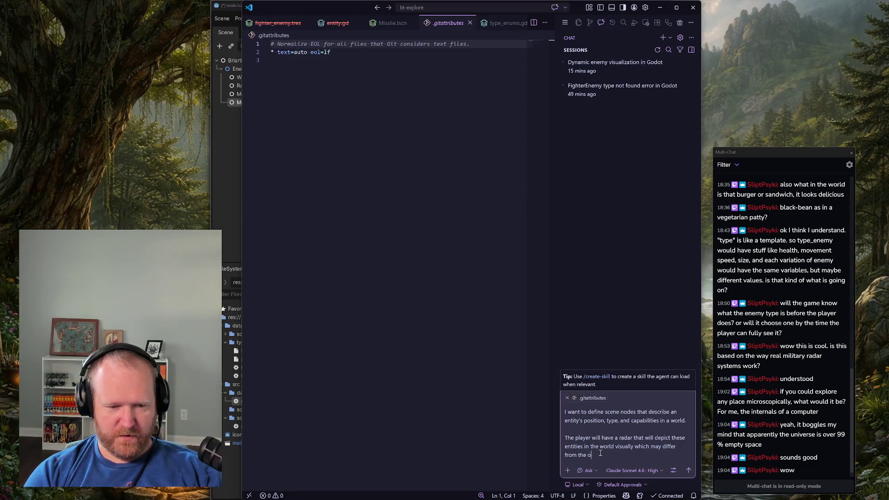
pyautogui.write('entity descript')
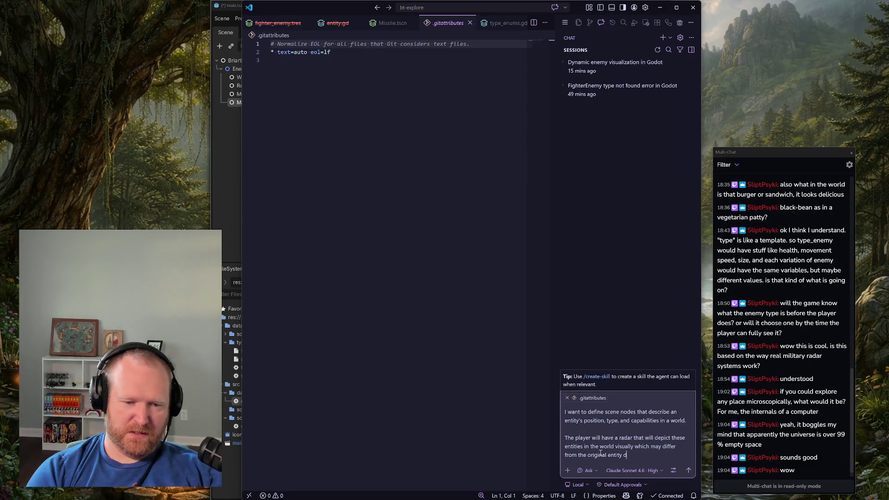
pyautogui.write('ion.')
pyautogui.hotkey('shift', 'Return')
pyautogui.hotkey('shift', 'Return')
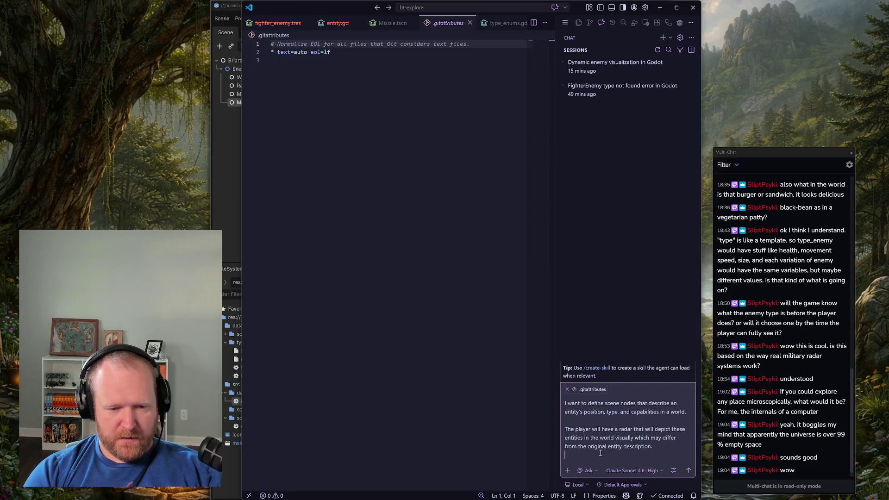
pyautogui.write('Is there a way I can')
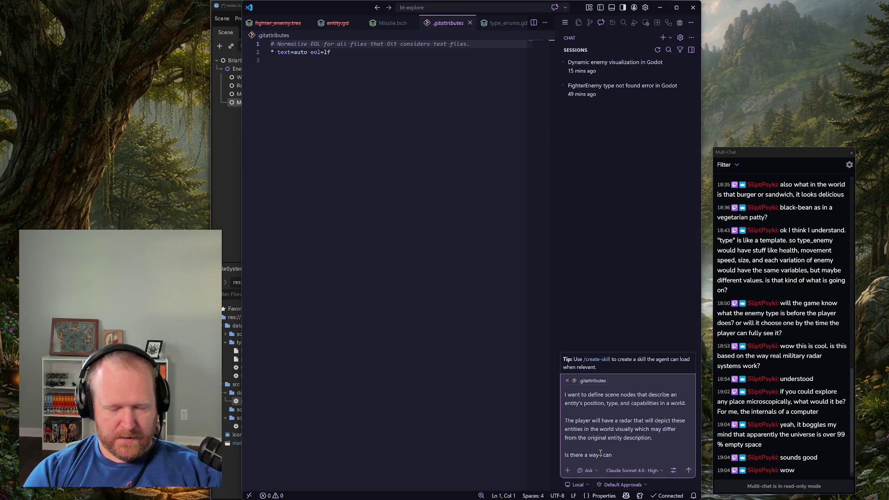
pyautogui.write(' hide t')
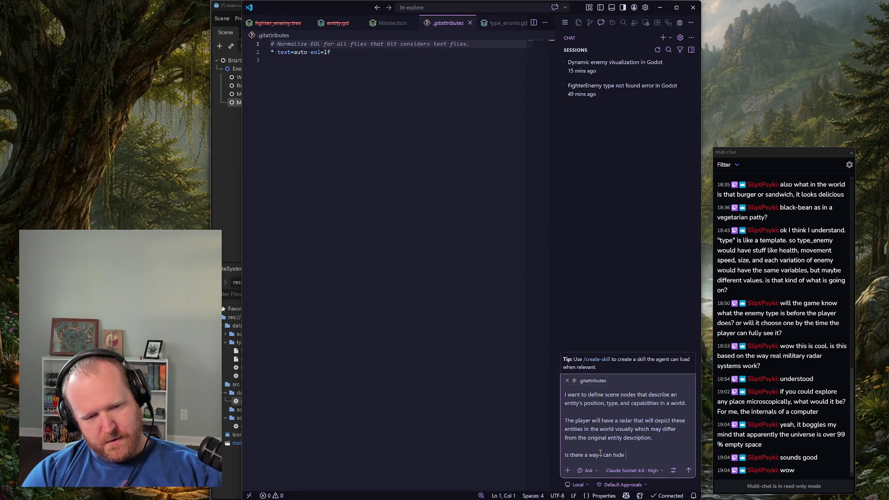
pyautogui.write('he entity v')
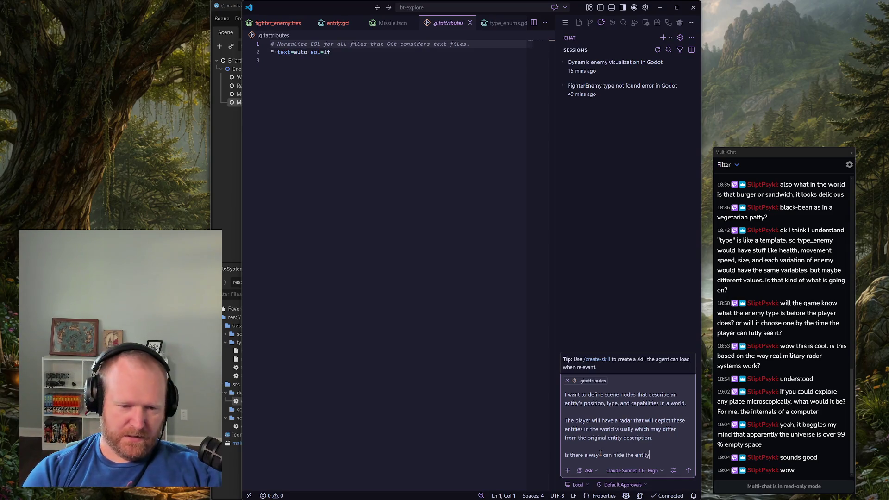
pyautogui.write('isualization ')
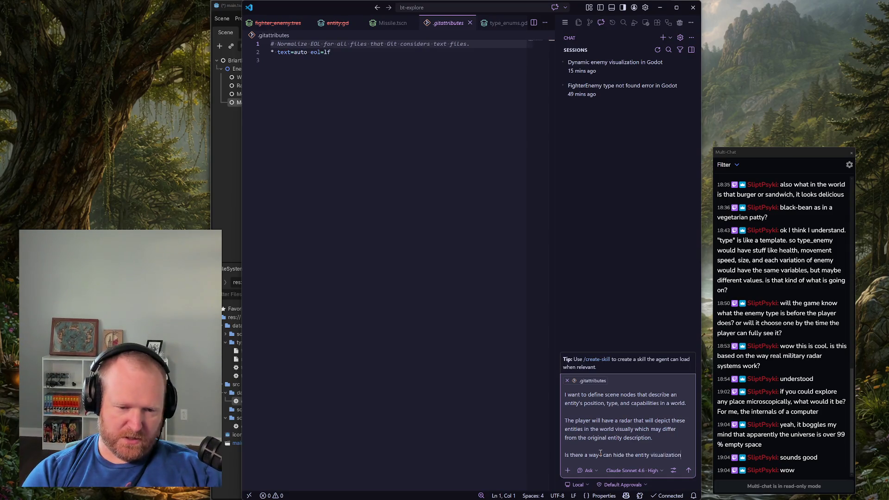
pyautogui.write('but have ')
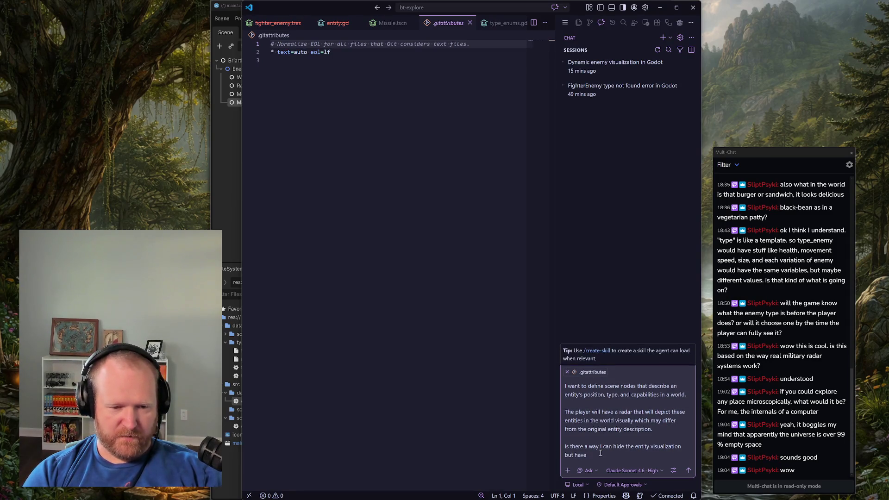
pyautogui.write('its logic stil')
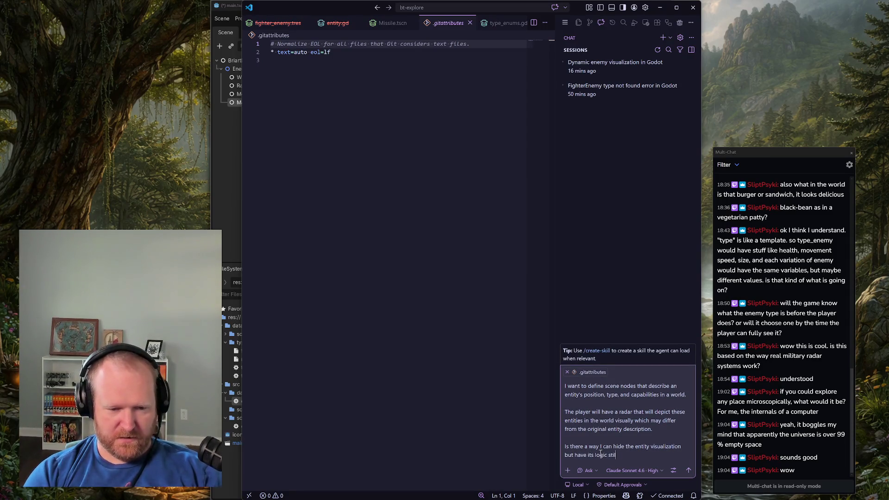
pyautogui.write('l run so that ')
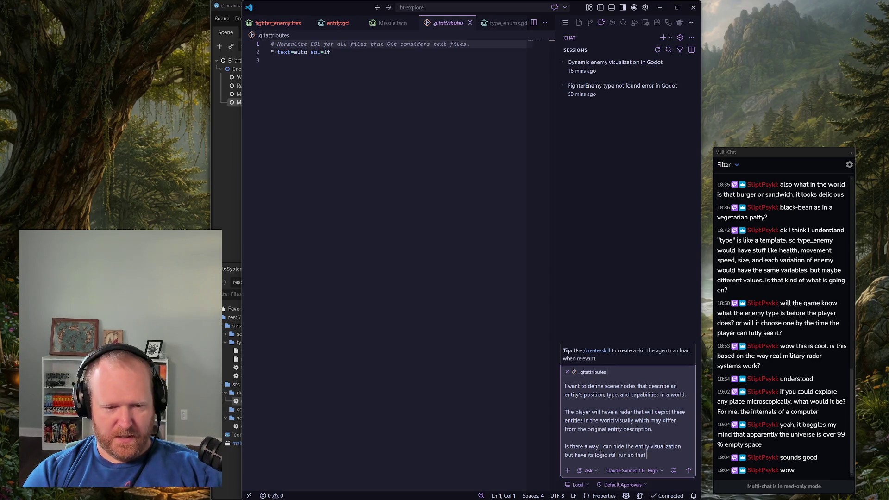
pyautogui.write('I can use the player')
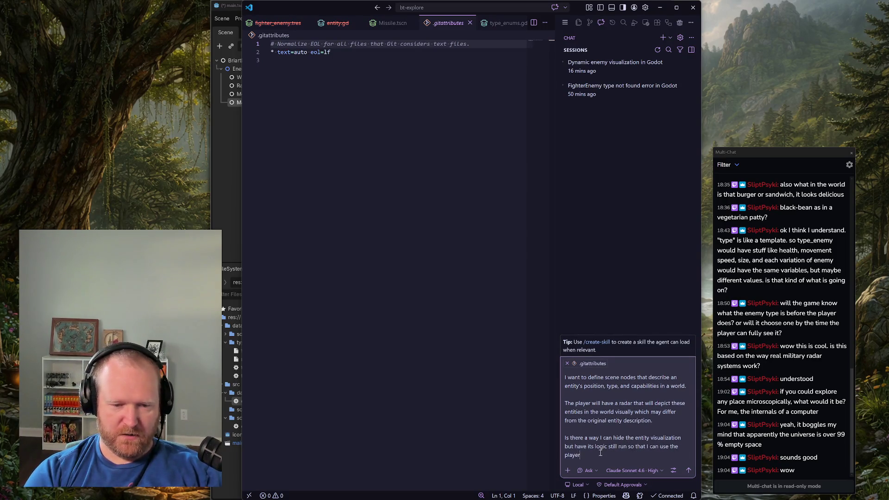
pyautogui.write("'s radar to vis")
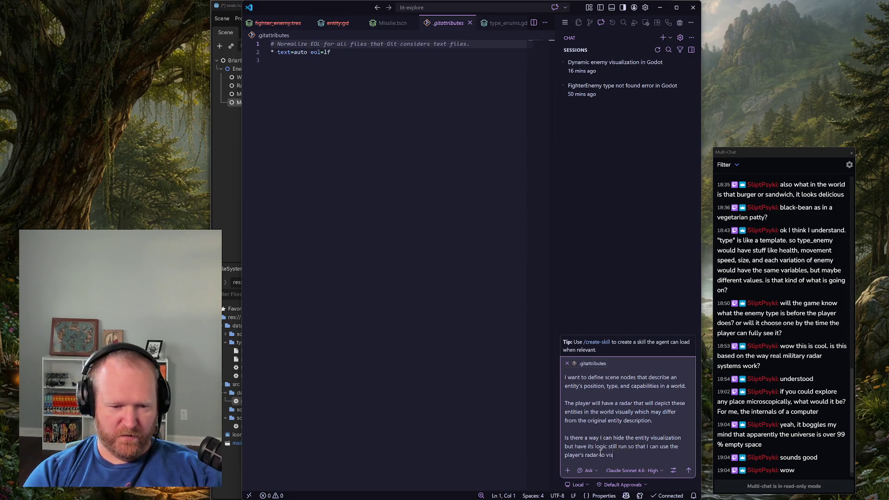
pyautogui.write('ualize the entiti')
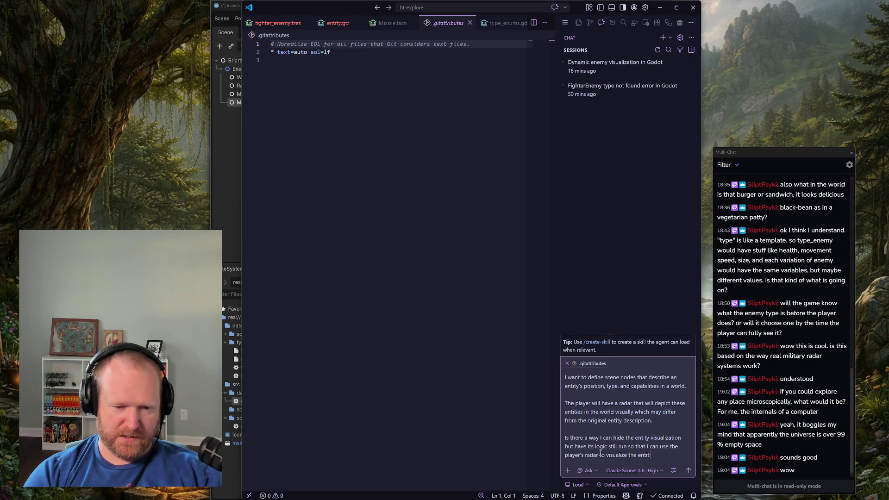
pyautogui.write('es?')
# Send the question and review the reply: set visible = false and query an entities group.
pyautogui.press('Return')
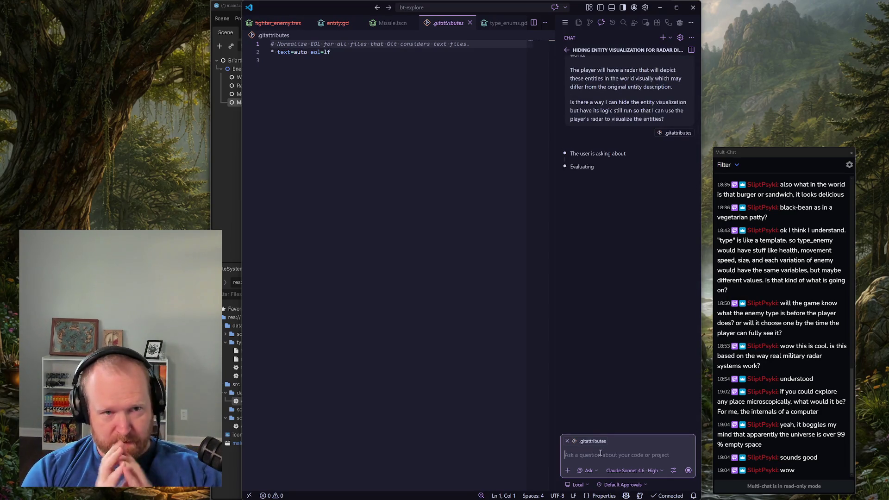
pyautogui.scroll(1, 626, 278)
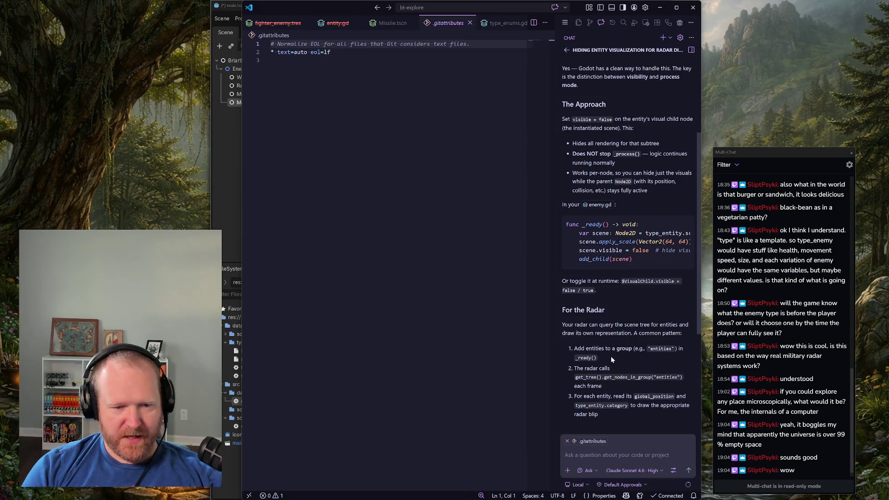
pyautogui.moveTo(610, 357); pyautogui.dragTo(564, 346)
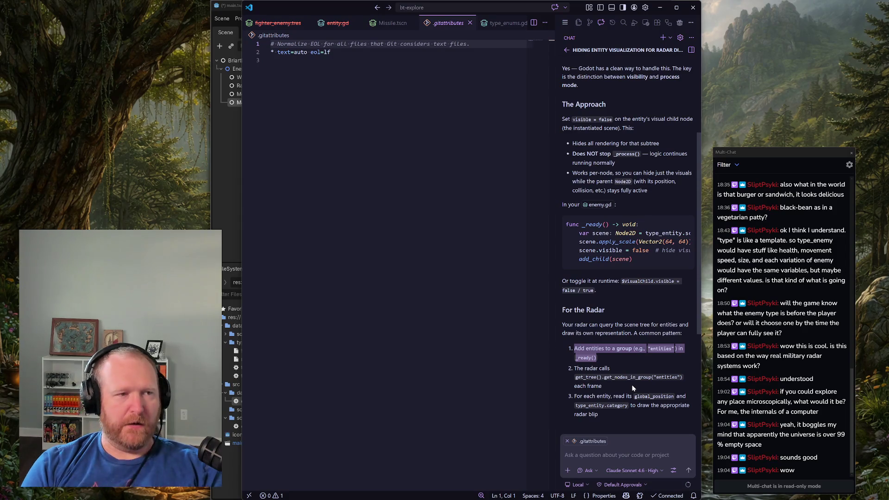
pyautogui.click(227, 140)
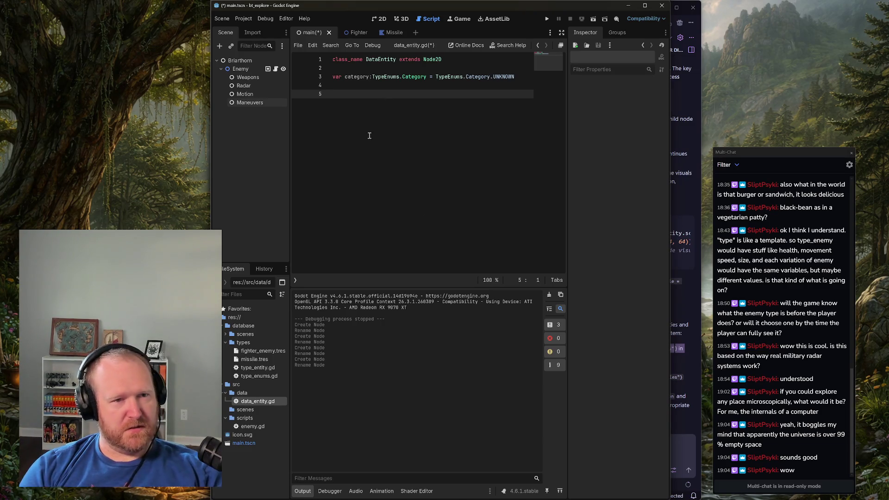
# Leave data_entity.gd and show the main scene in the 2D editor.
pyautogui.click(351, 77)
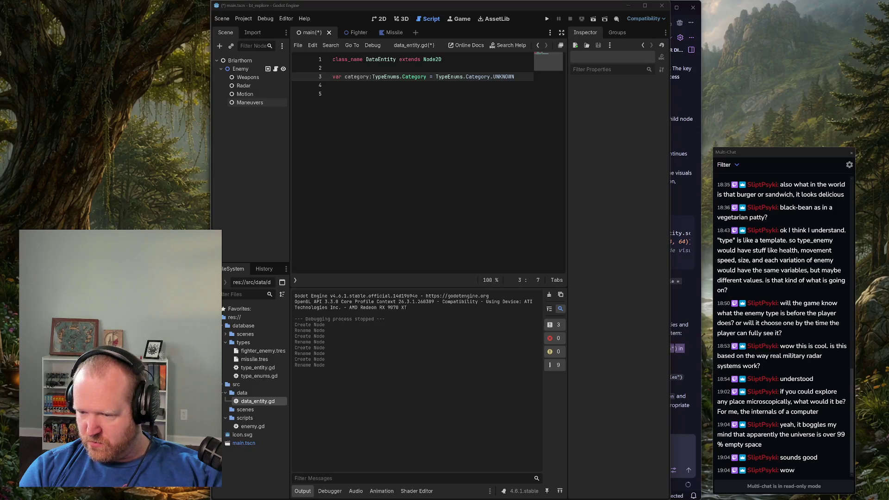
pyautogui.hotkey('alt', 'Tab')
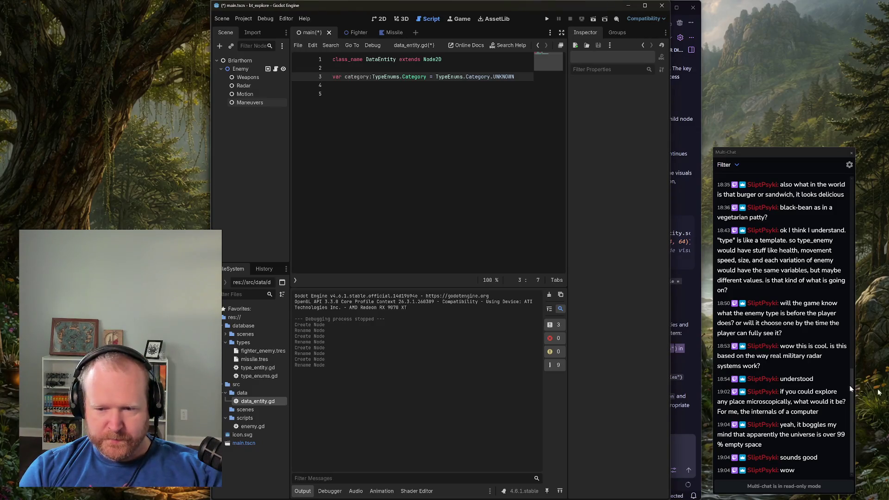
pyautogui.click(430, 170)
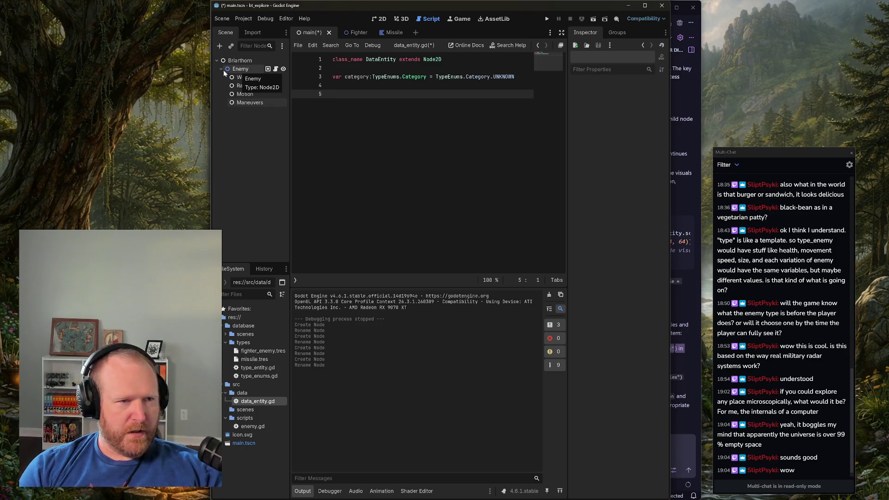
pyautogui.click(382, 19)
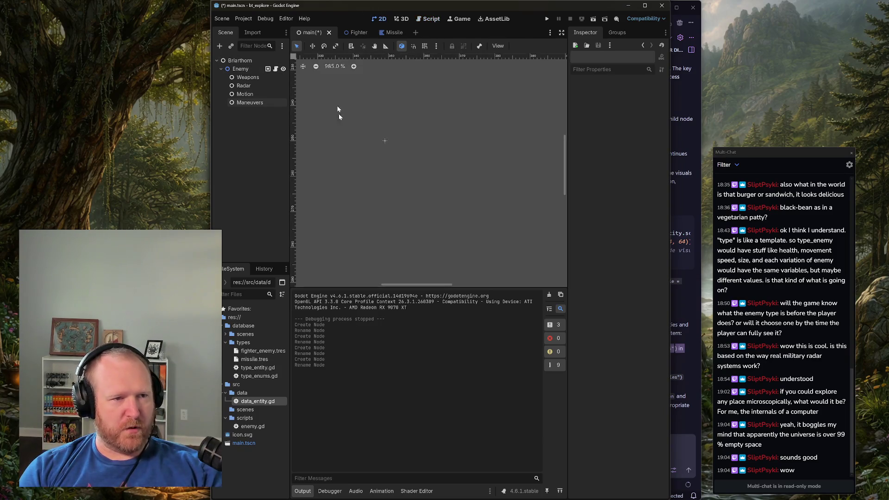
# Set the Enemy node's Transform scale to 64 in the Inspector.
pyautogui.scroll(10, 376, 130)
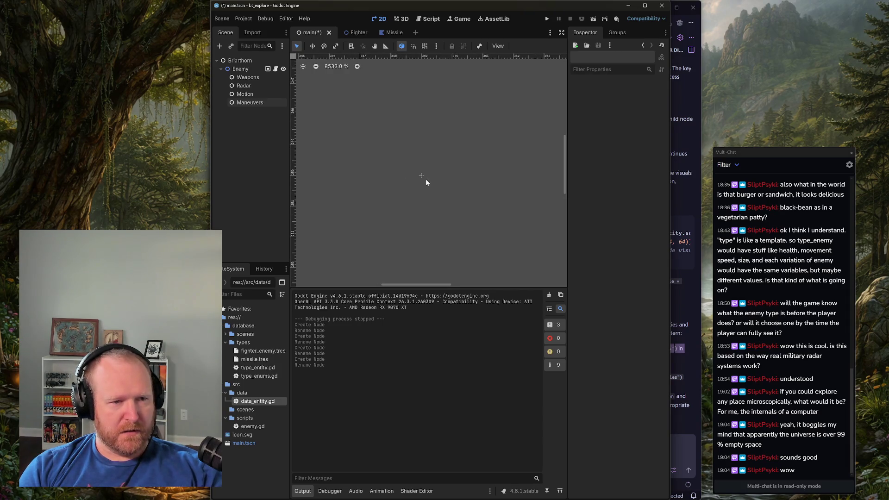
pyautogui.click(241, 69)
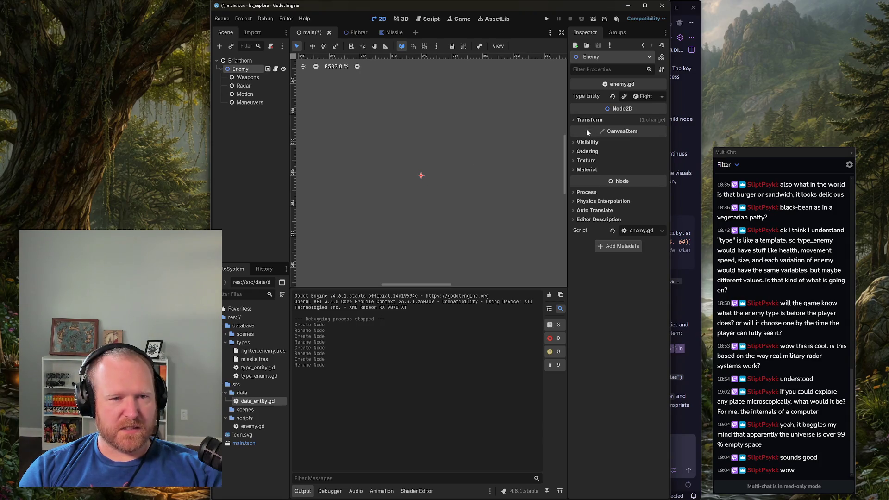
pyautogui.click(574, 143)
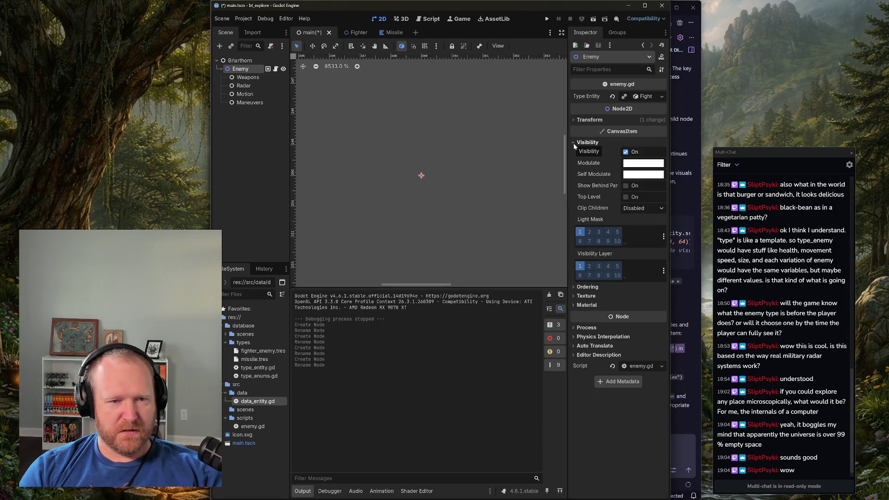
pyautogui.click(574, 143)
pyautogui.click(573, 121)
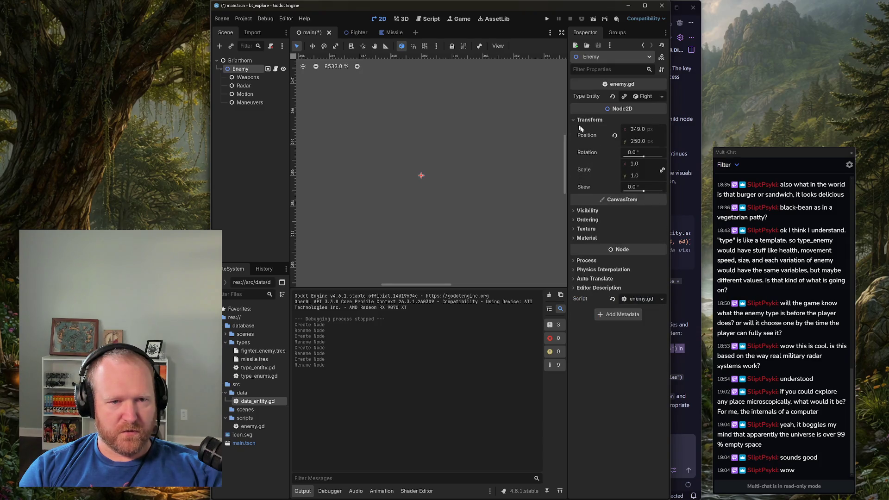
pyautogui.click(644, 165)
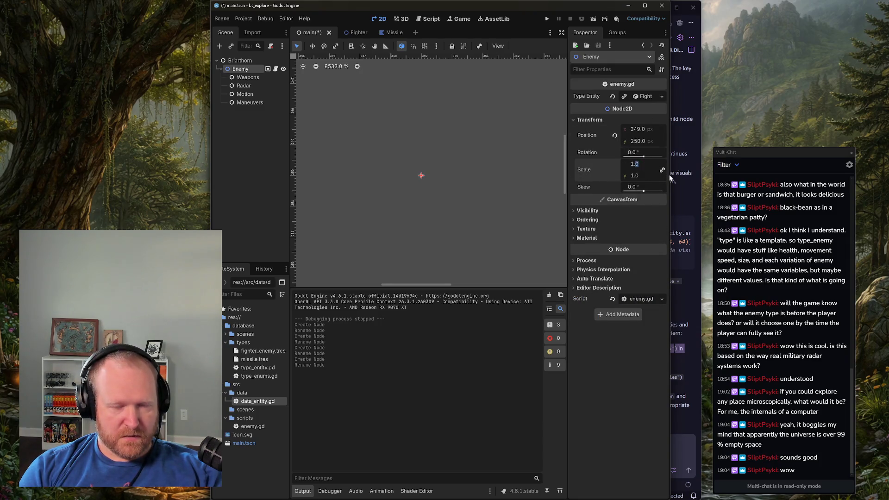
pyautogui.hotkey('ctrl', 'a')
pyautogui.write('64')
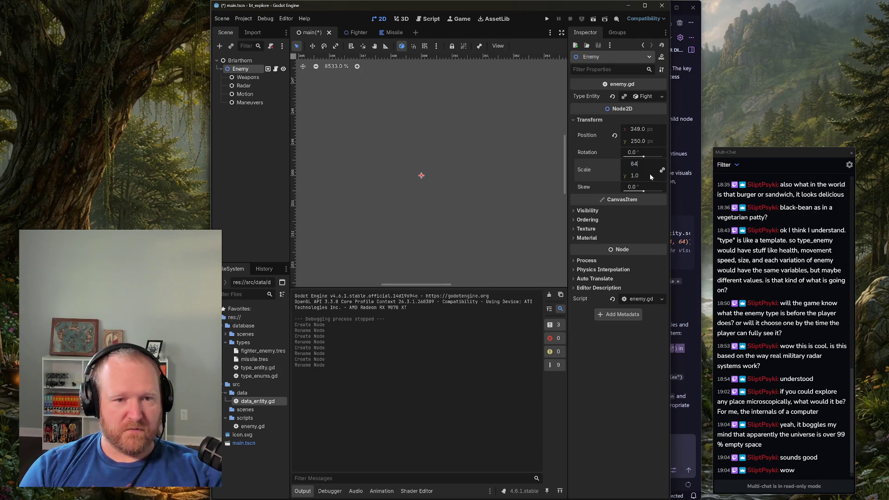
pyautogui.press('Tab')
# Reselect the Enemy node in the viewport and open its enemy.gd script.
pyautogui.click(485, 179)
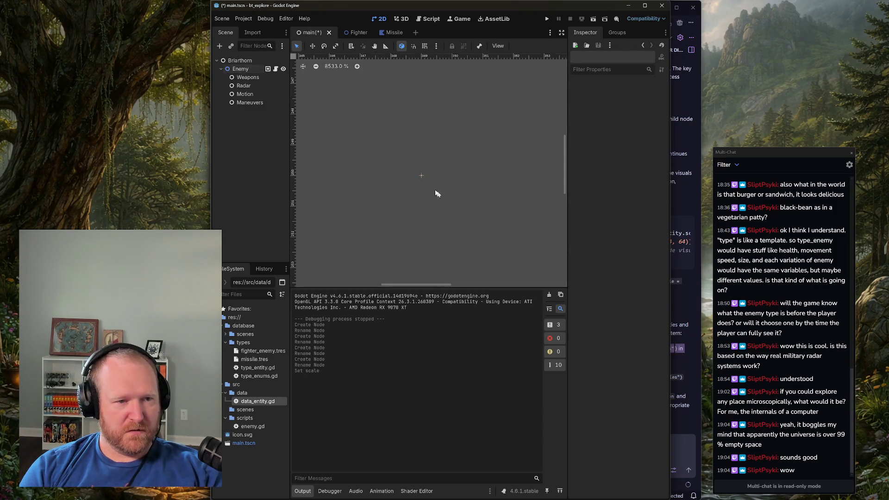
pyautogui.scroll(-4, 426, 179)
pyautogui.click(425, 179)
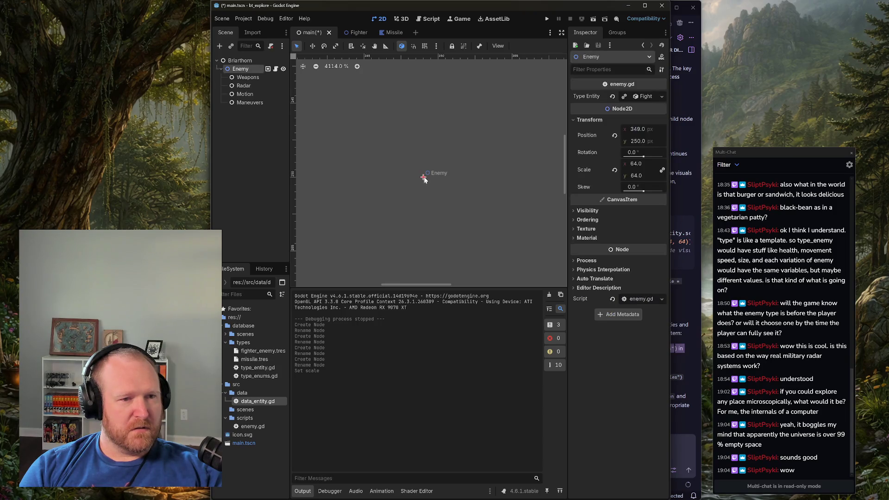
pyautogui.click(426, 178)
pyautogui.click(425, 179)
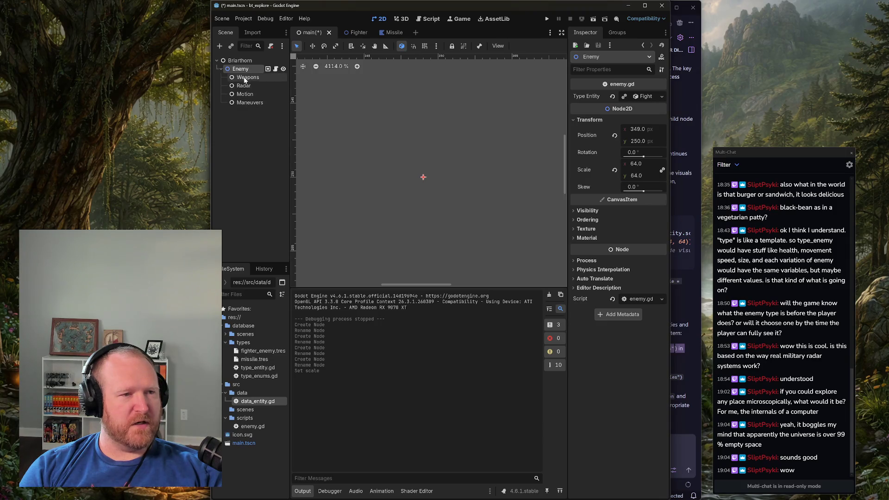
pyautogui.click(275, 69)
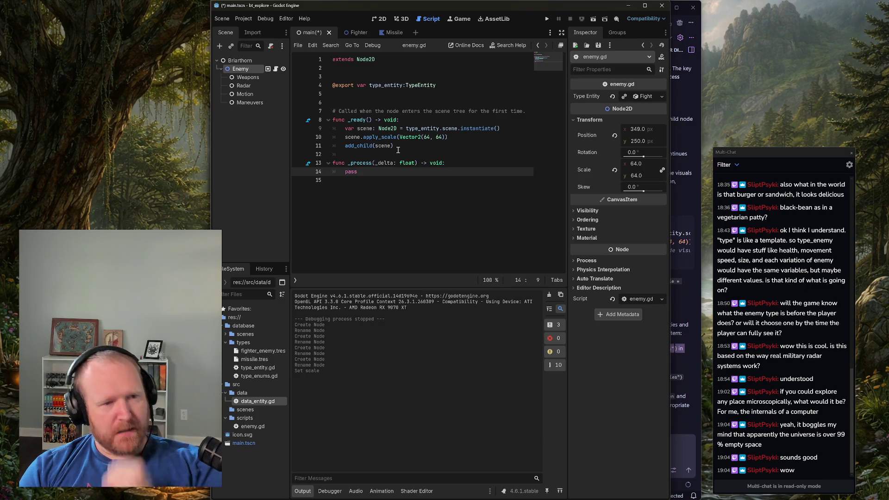
pyautogui.moveTo(477, 152); pyautogui.dragTo(279, 131)
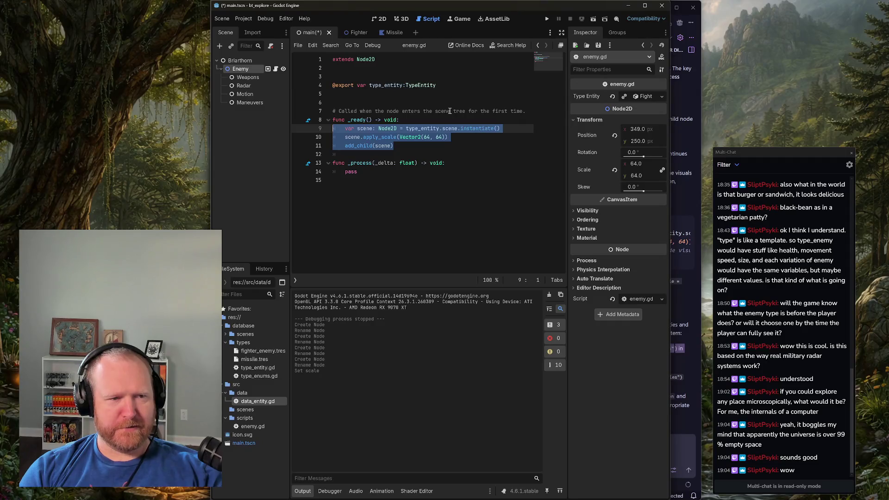
pyautogui.click(333, 59)
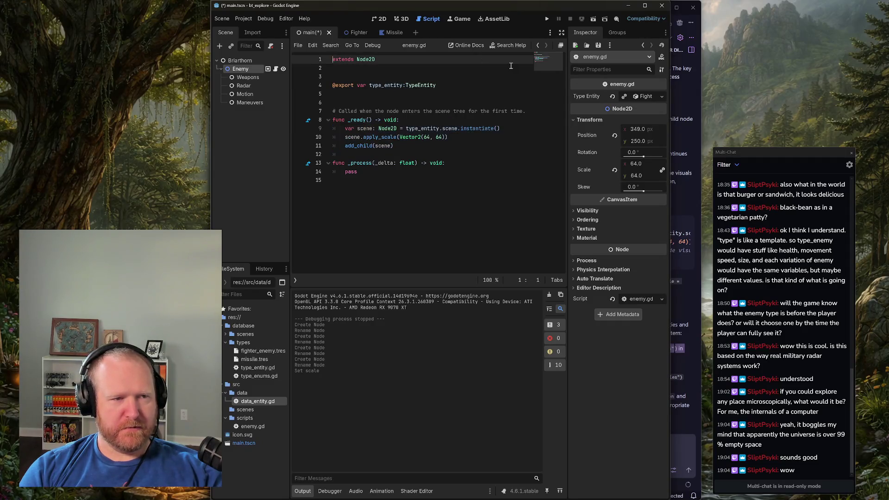
pyautogui.press('Return')
pyautogui.press('Up')
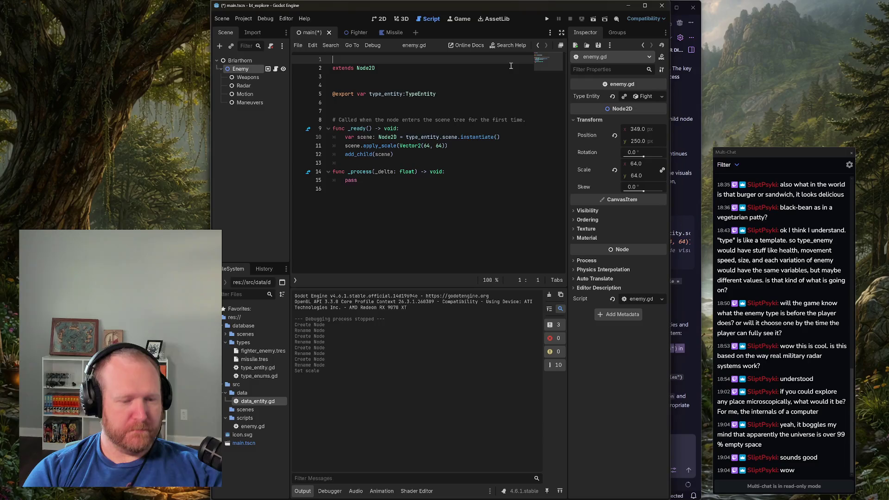
pyautogui.write('@tool')
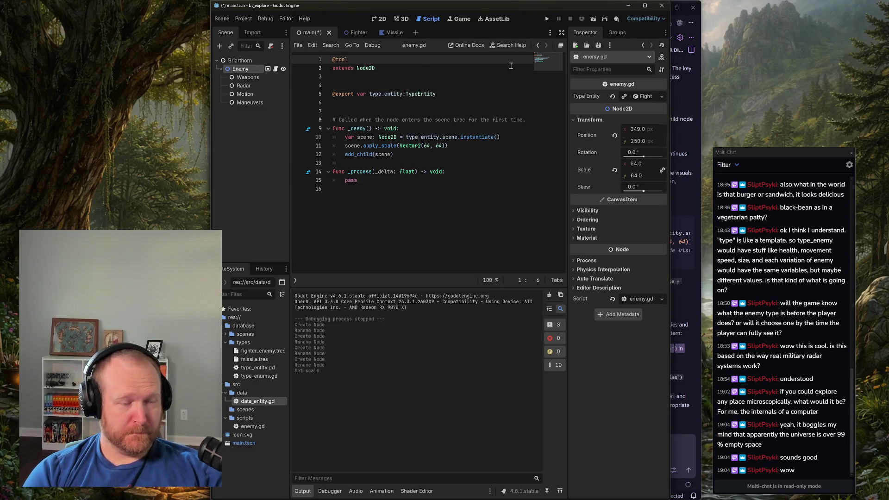
pyautogui.press('Return')
pyautogui.hotkey('ctrl', 's')
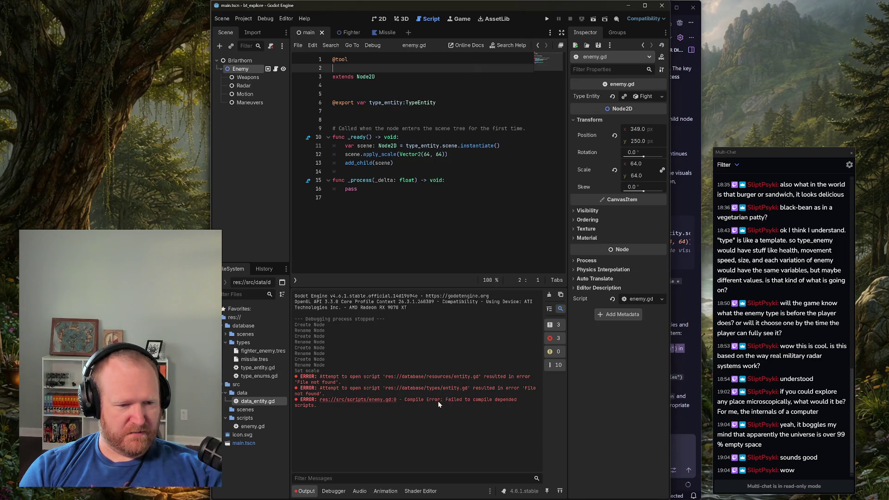
pyautogui.click(380, 19)
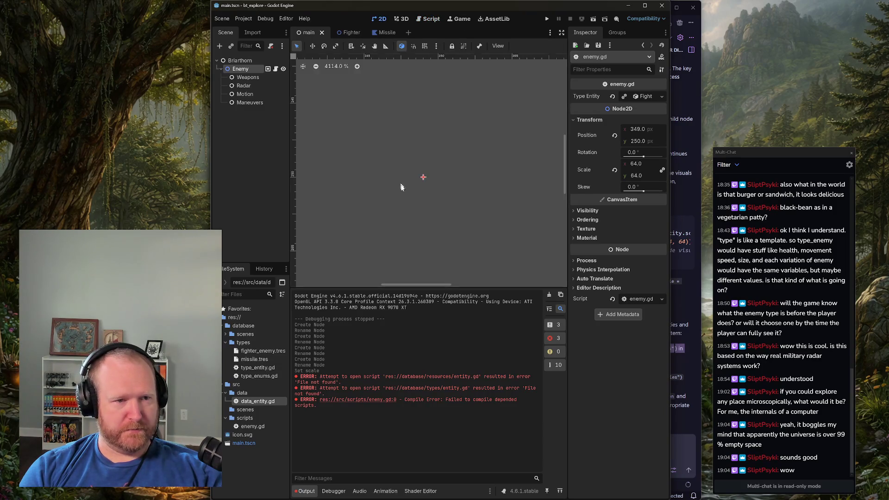
# Check the Fighter scene, return to the main scene, and open the Enemy's enemy.gd script.
pyautogui.click(351, 32)
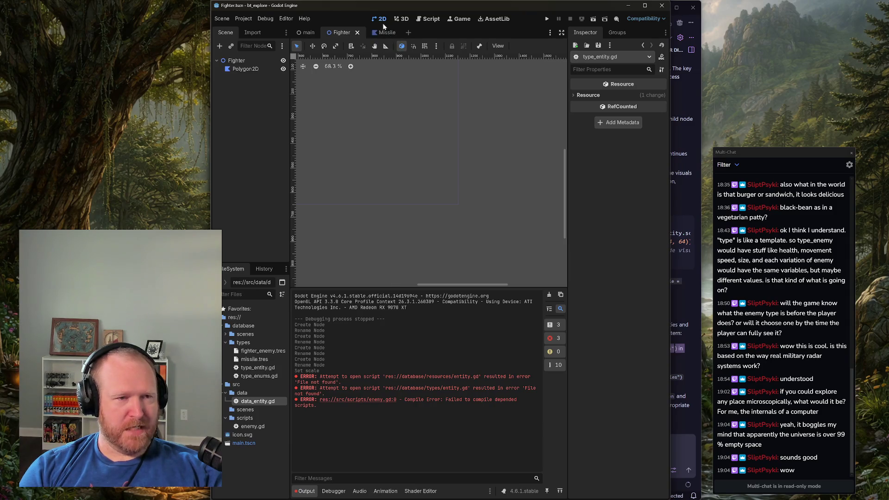
pyautogui.click(306, 32)
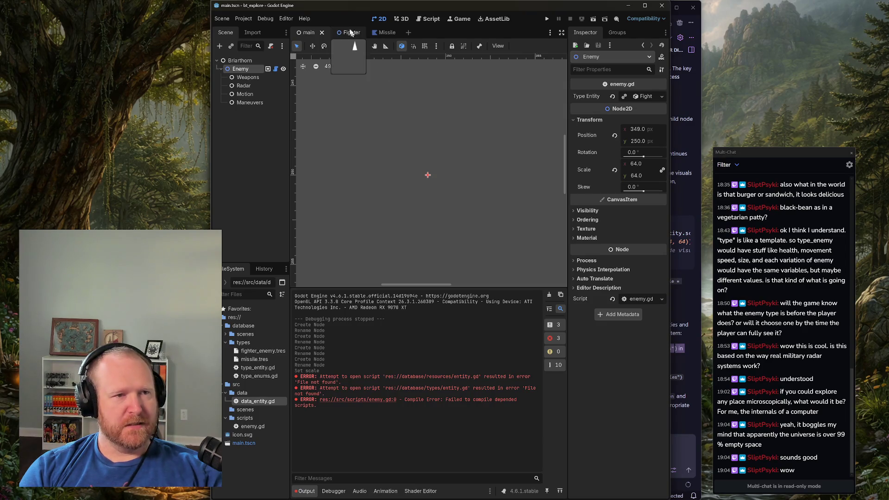
pyautogui.click(276, 69)
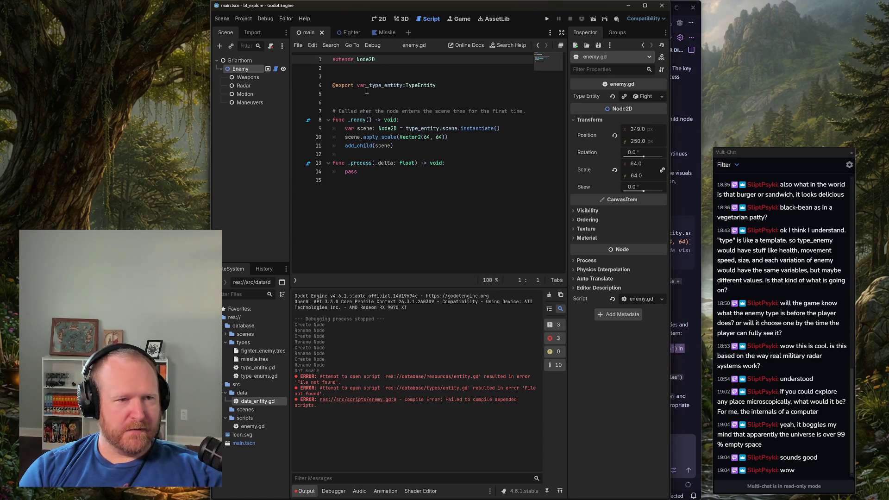
pyautogui.click(463, 88)
pyautogui.click(453, 96)
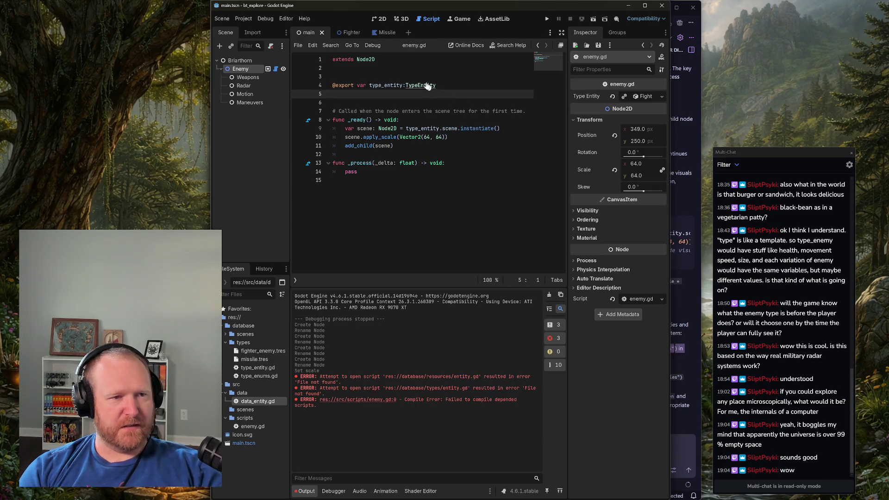
pyautogui.click(387, 60)
pyautogui.click(386, 68)
pyautogui.press('Delete')
pyautogui.click(383, 87)
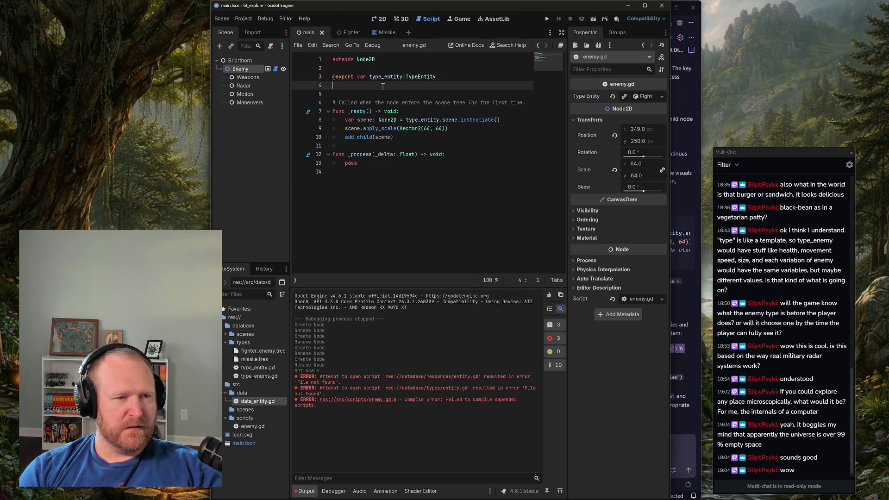
pyautogui.press('Delete')
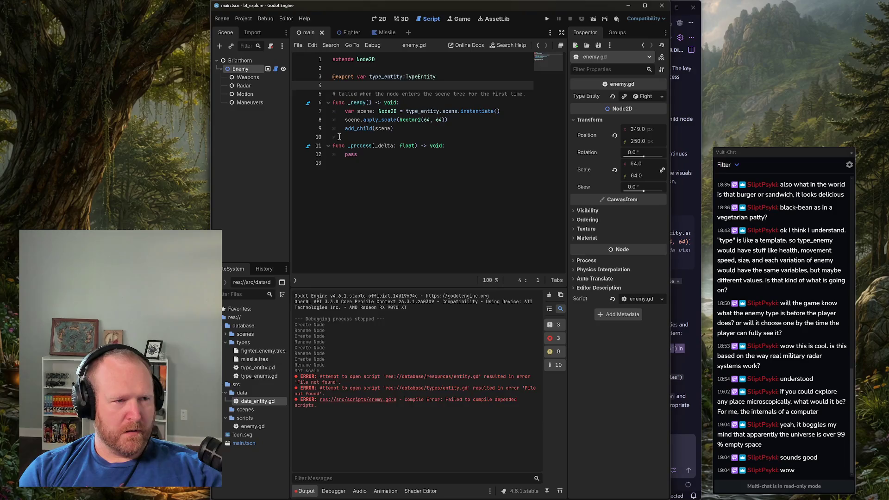
pyautogui.click(221, 69)
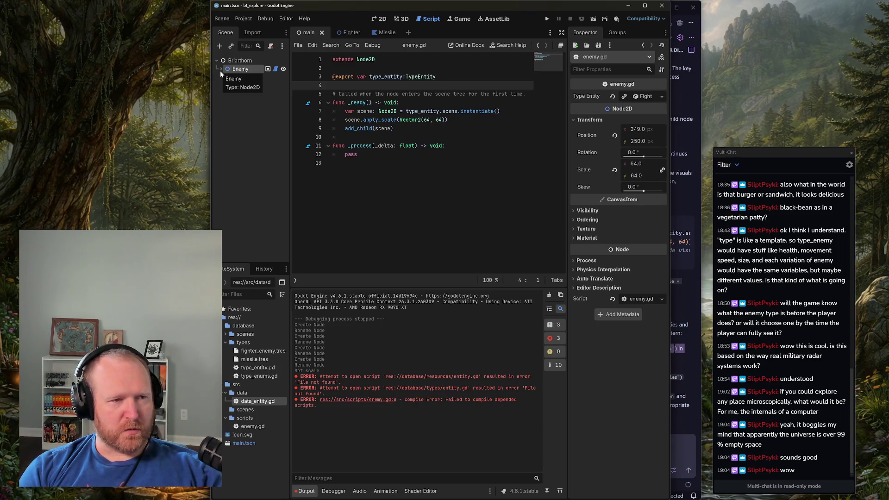
pyautogui.click(220, 70)
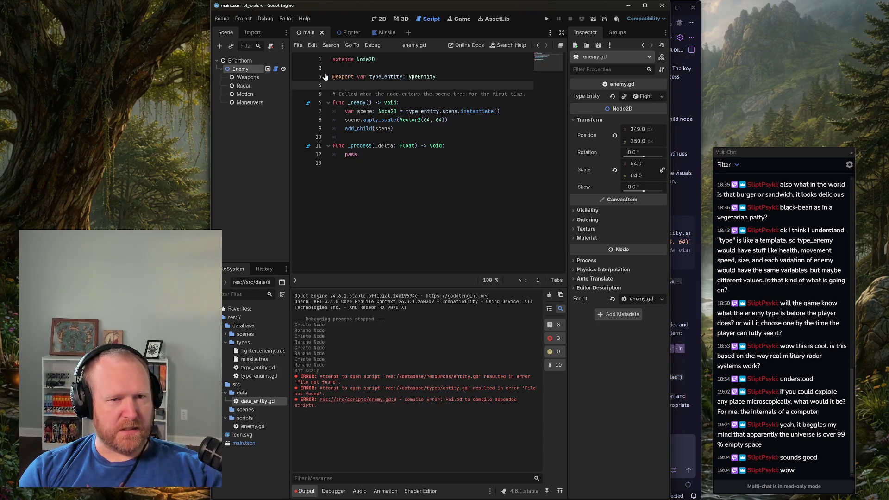
# Review the Enemy's groups and the type_entity declaration, then quit Godot, confirming the exit dialog.
pyautogui.click(618, 33)
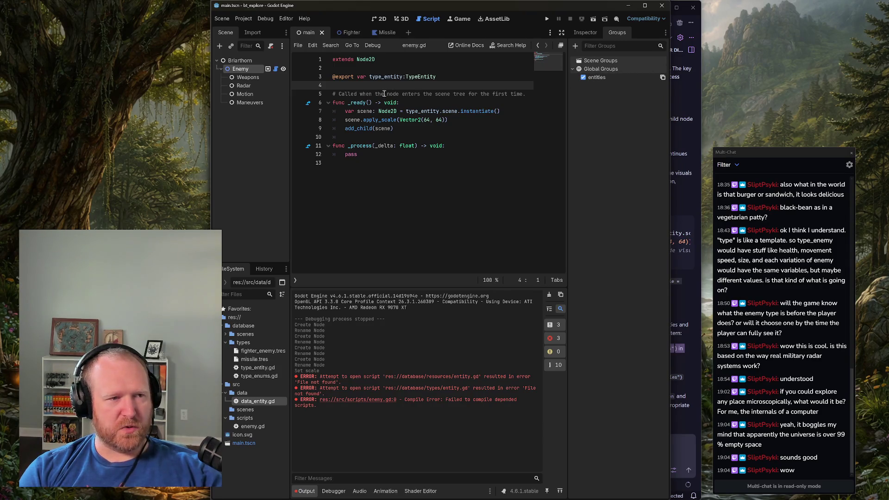
pyautogui.click(250, 136)
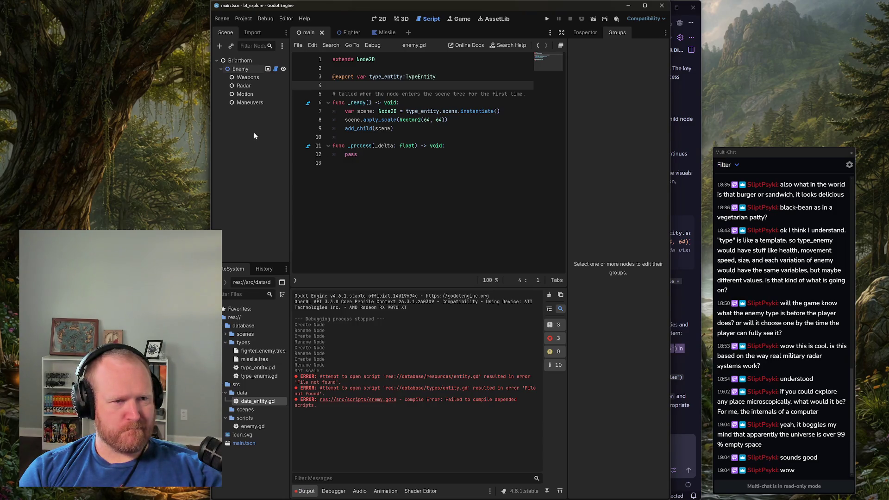
pyautogui.keyDown('ctrl'); pyautogui.click(405, 111); pyautogui.keyUp('ctrl')
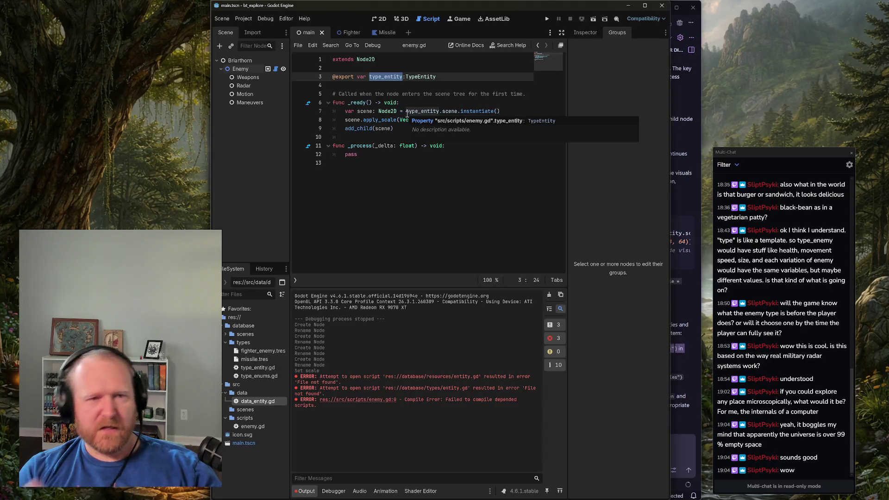
pyautogui.click(662, 5)
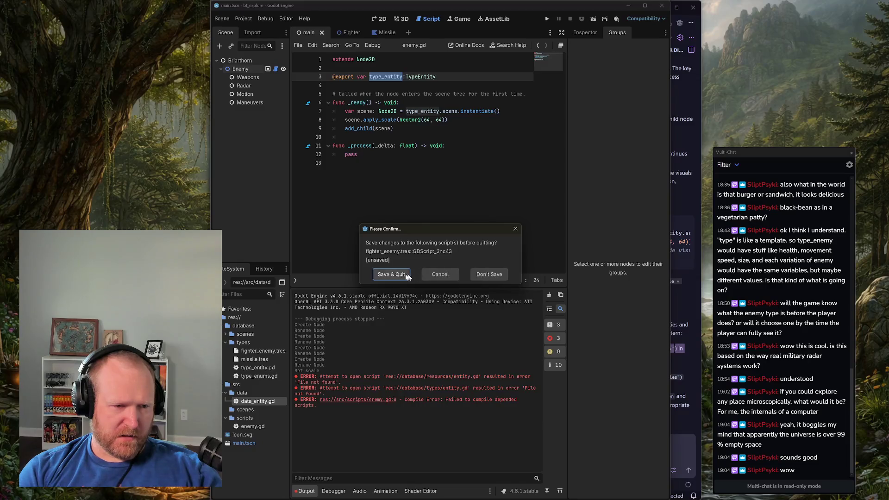
pyautogui.click(489, 273)
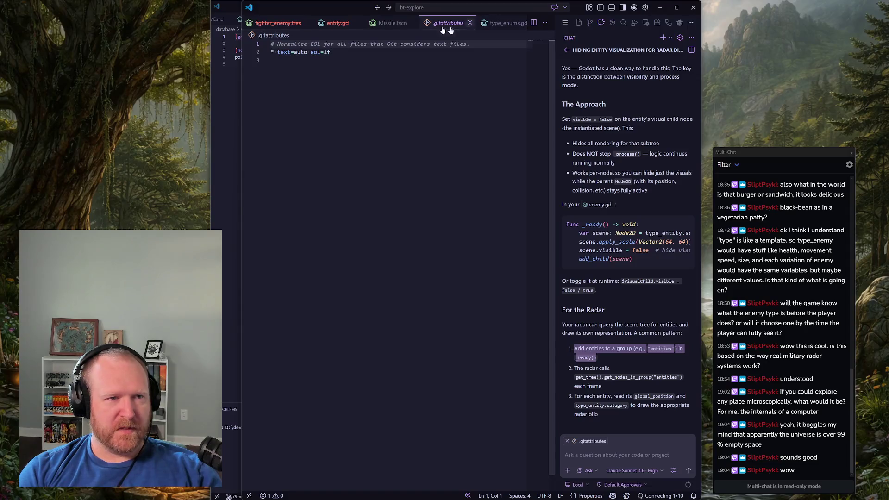
# Close the bt-explore window and start the briarthorn game under the VS Code debugger.
pyautogui.click(694, 8)
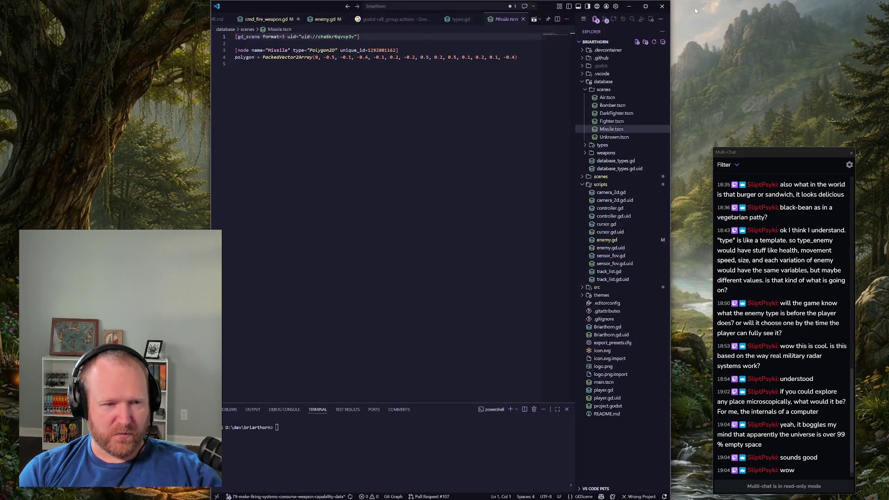
pyautogui.click(398, 131)
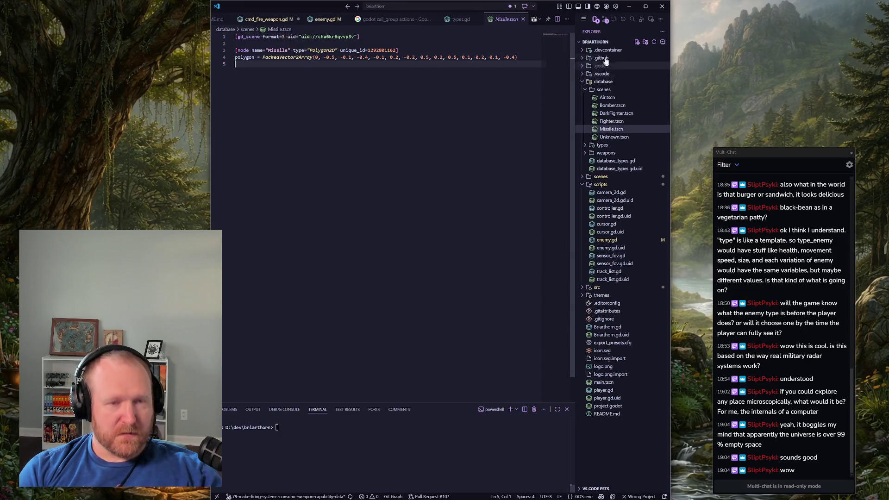
pyautogui.click(642, 20)
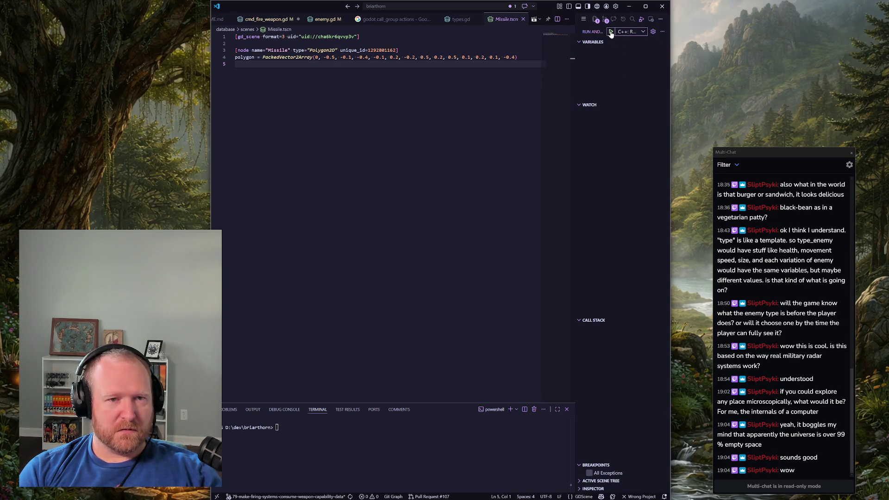
pyautogui.click(611, 32)
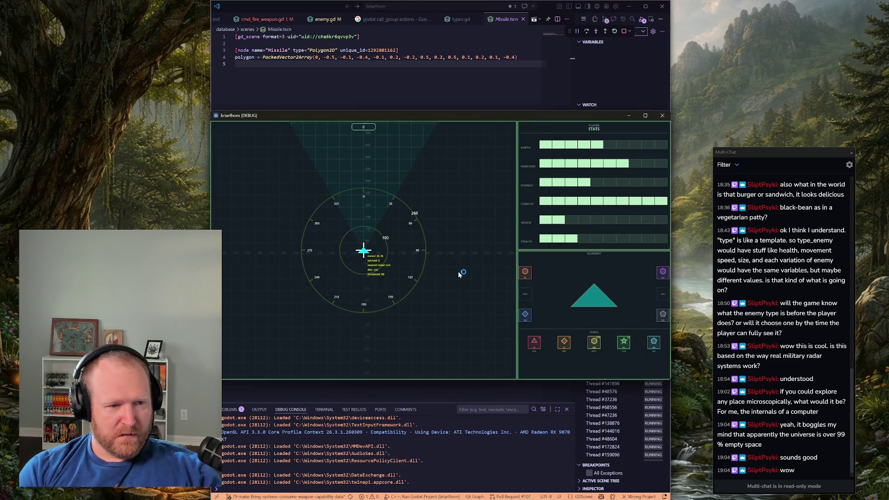
# Test the in-game radar's zoom and heading controls with the arrow keys.
pyautogui.press('Down')
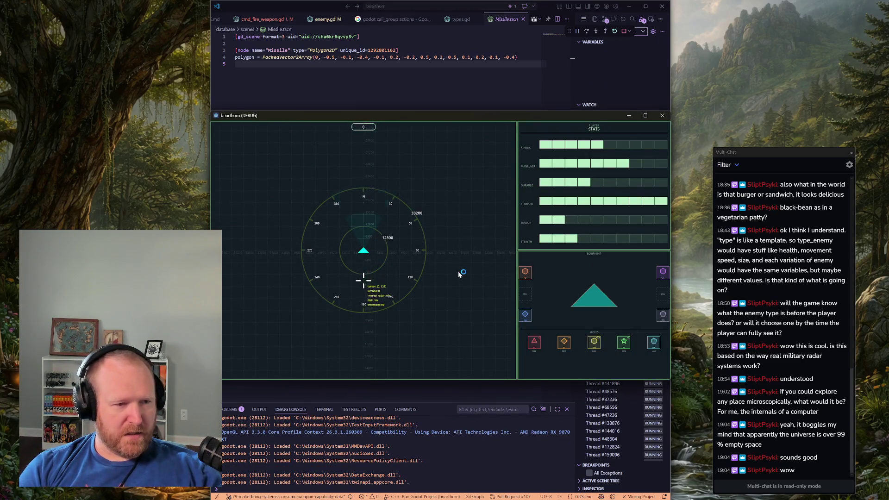
pyautogui.press('Left')
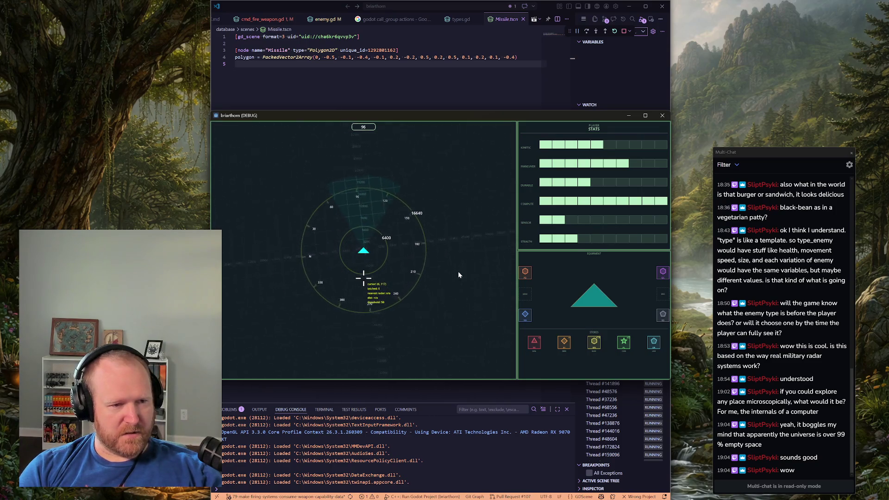
pyautogui.press('Up')
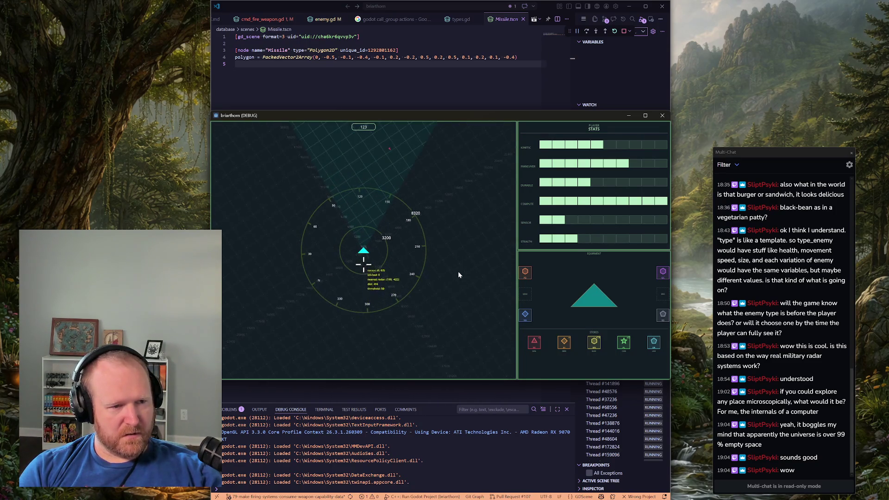
pyautogui.press('Up')
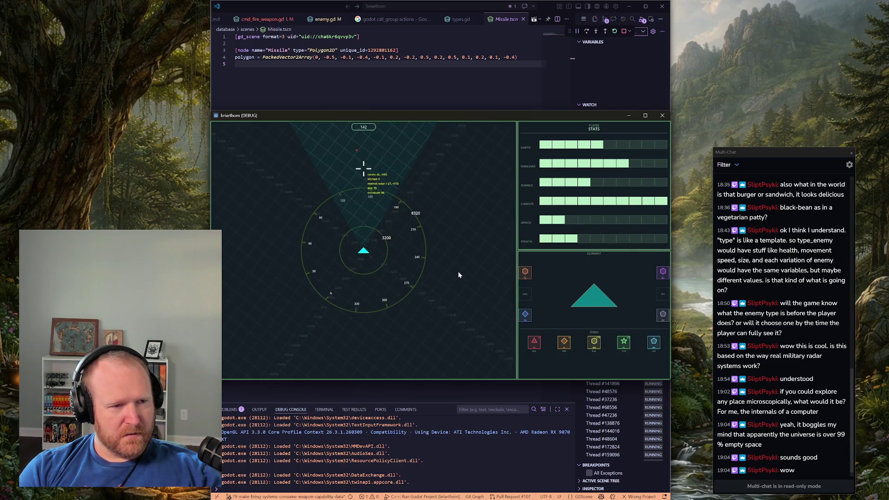
pyautogui.press('Left')
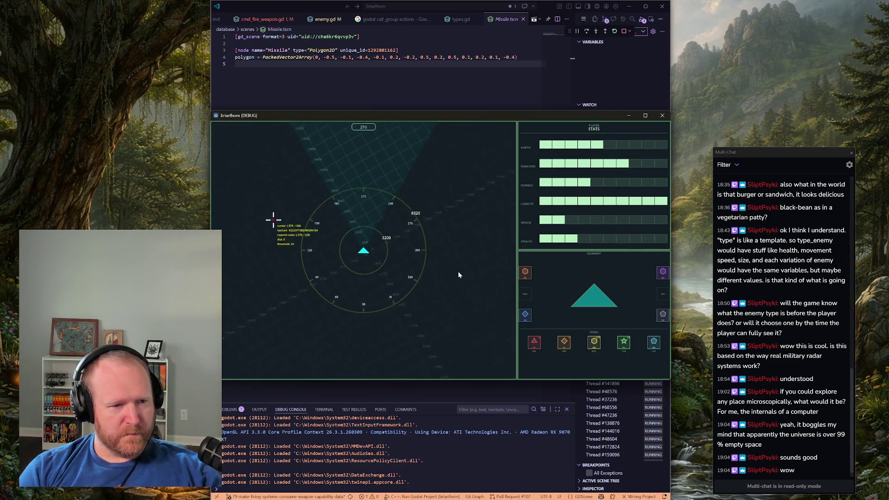
pyautogui.press('Left')
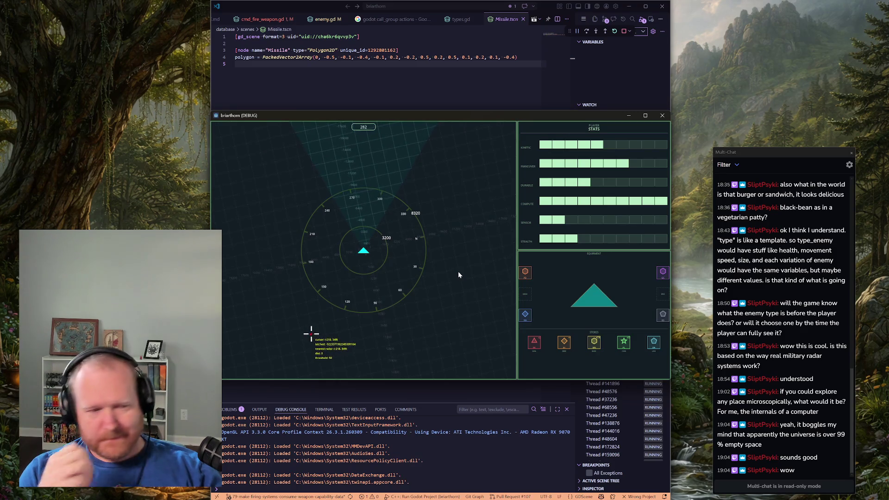
pyautogui.press('Right')
pyautogui.press('Right')
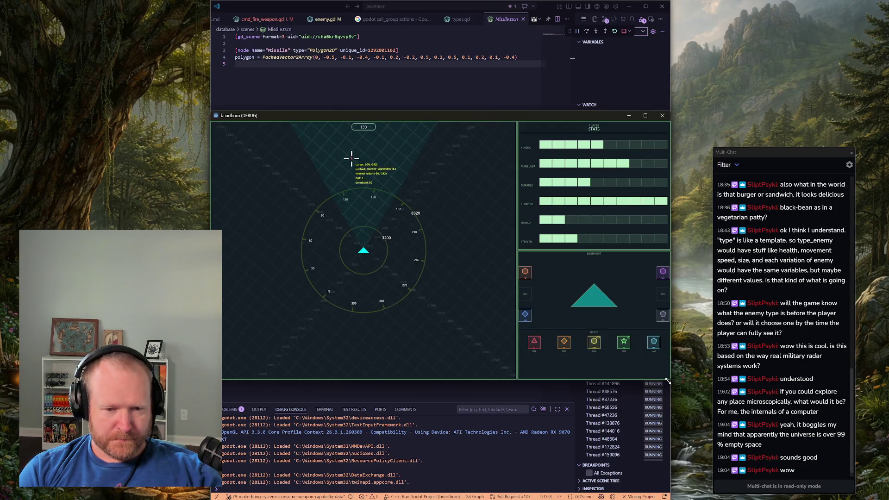
# Shrink the running game window and move it to the screen's top-left corner.
pyautogui.moveTo(669, 380)
pyautogui.mouseDown()
pyautogui.moveTo(504, 306)
pyautogui.moveTo(477, 275)
pyautogui.moveTo(428, 245)
pyautogui.mouseUp()
pyautogui.moveTo(348, 116)
pyautogui.mouseDown()
pyautogui.moveTo(162, 77)
pyautogui.moveTo(126, 82)
pyautogui.moveTo(145, 91)
pyautogui.mouseUp()
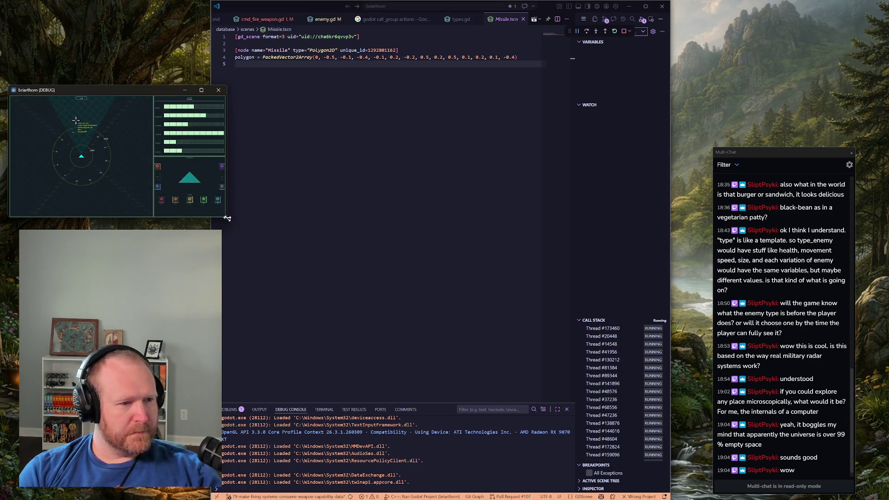
pyautogui.moveTo(227, 221); pyautogui.dragTo(214, 212)
pyautogui.moveTo(133, 90); pyautogui.dragTo(118, 89)
# Close the search results and every other tab except cmd_fire_weapon.gd.
pyautogui.click(398, 19)
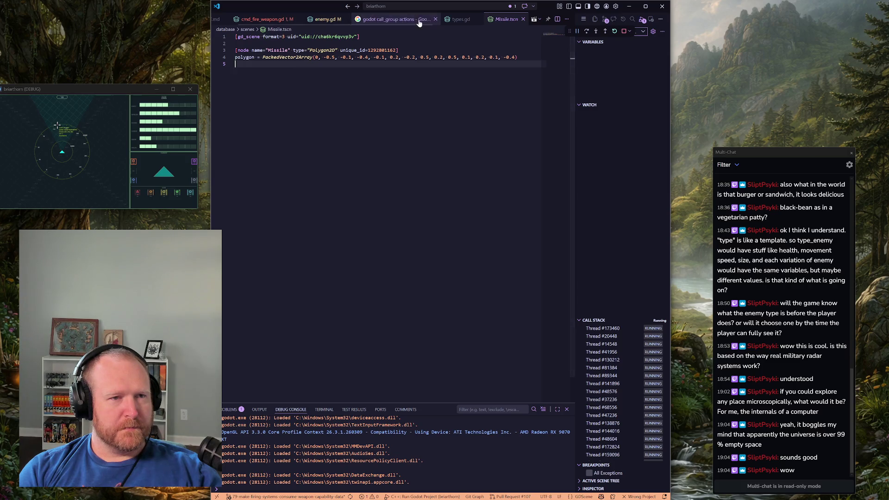
pyautogui.click(435, 19)
pyautogui.rightClick(287, 19)
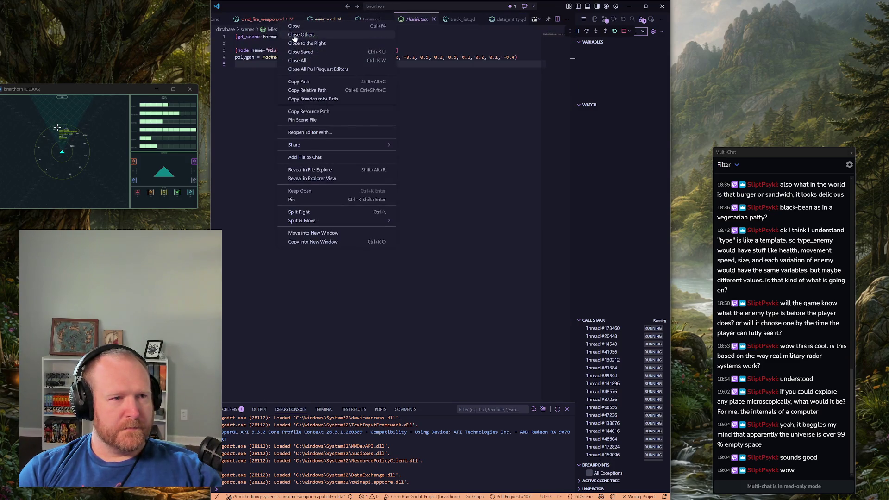
pyautogui.click(293, 38)
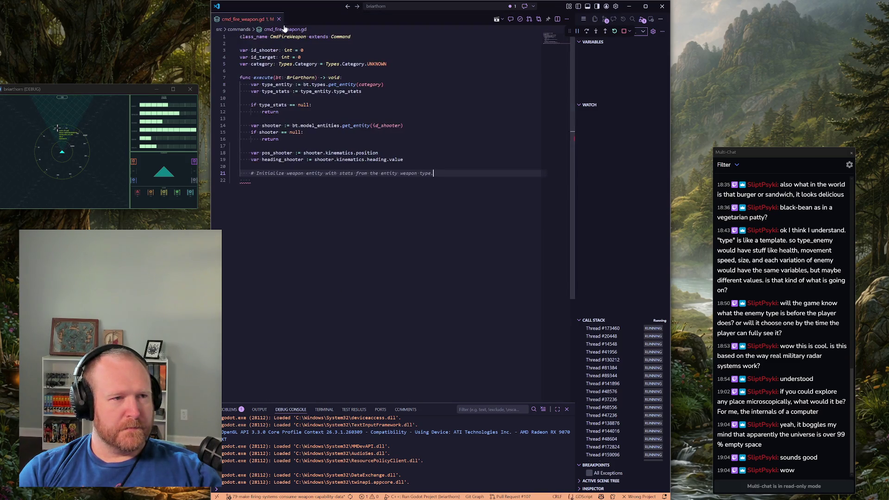
# Remove the empty trailing line 22 from cmd_fire_weapon.gd, save it, and bring Godot forward.
pyautogui.click(289, 178)
pyautogui.press('BackSpace')
pyautogui.press('BackSpace')
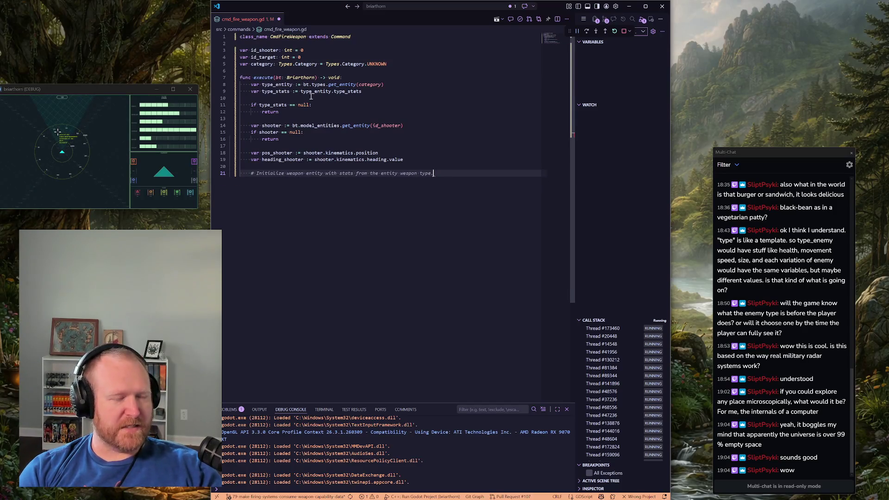
pyautogui.hotkey('ctrl', 's')
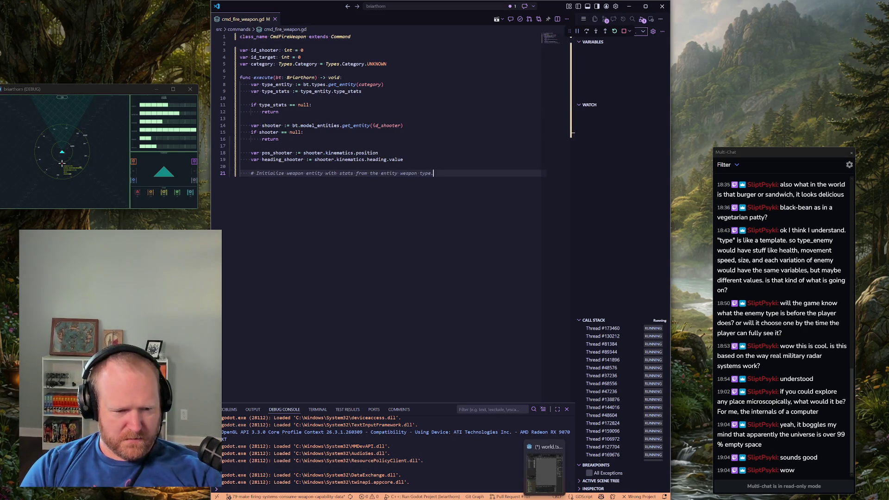
pyautogui.click(538, 458)
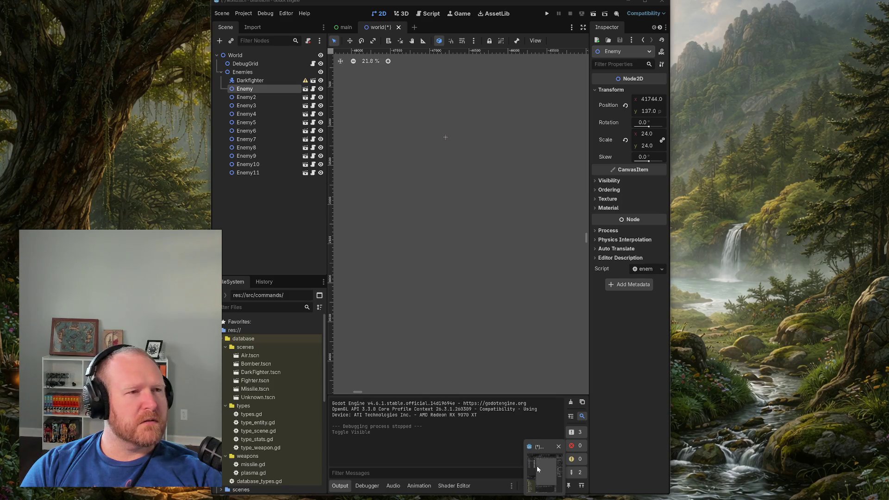
# Save world.tscn in the Godot editor, then bring up the Godot taskbar options.
pyautogui.click(537, 466)
pyautogui.hotkey('ctrl', 's')
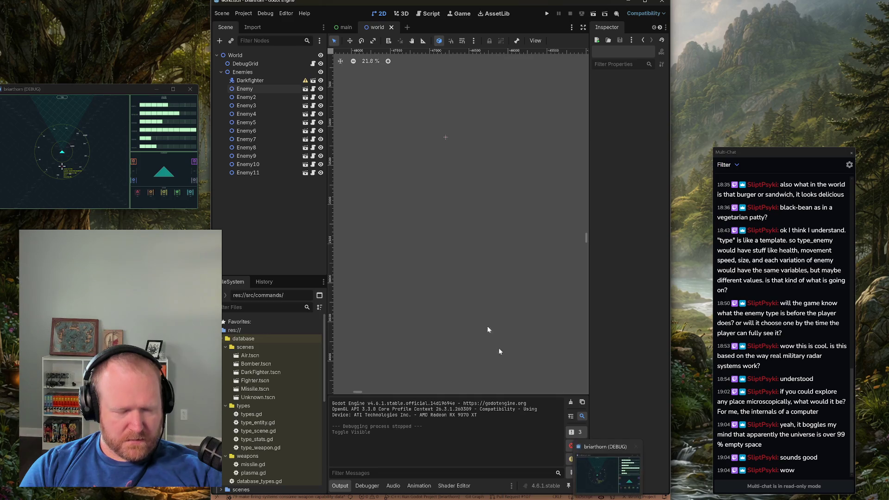
pyautogui.rightClick(540, 497)
# Open the bt_explore project from the Project Manager and show its main scene in 2D.
pyautogui.click(533, 470)
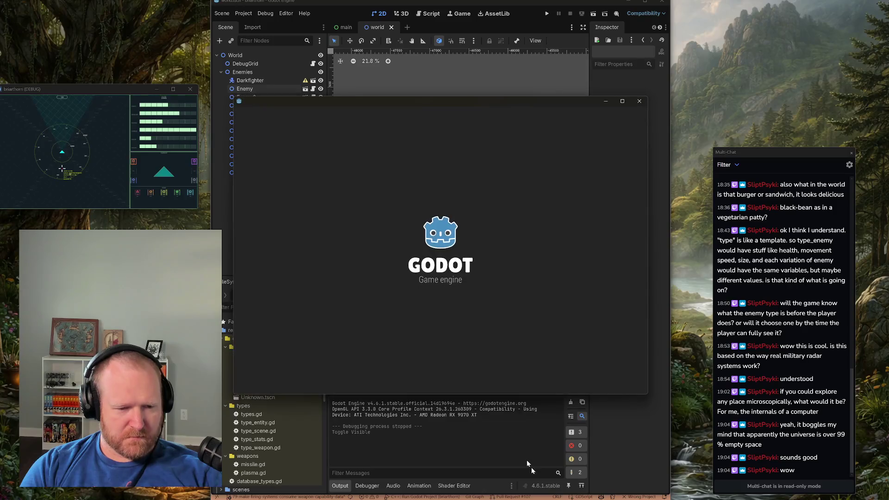
pyautogui.doubleClick(319, 153)
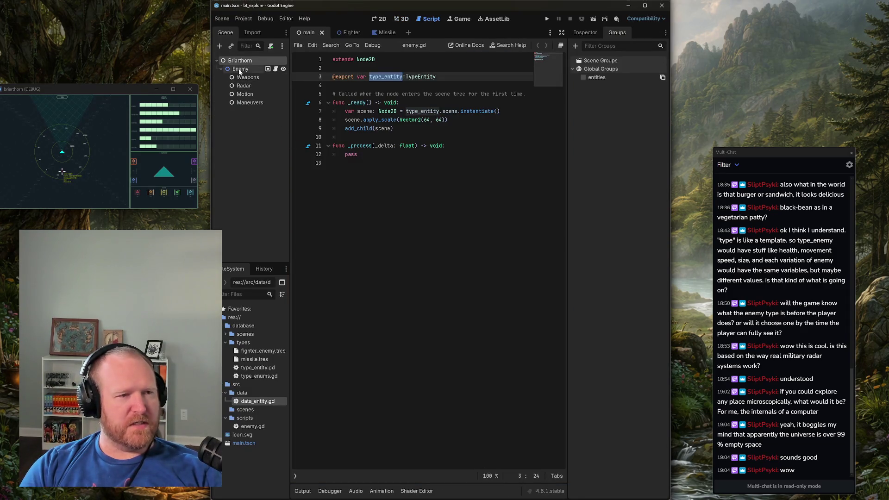
pyautogui.click(387, 18)
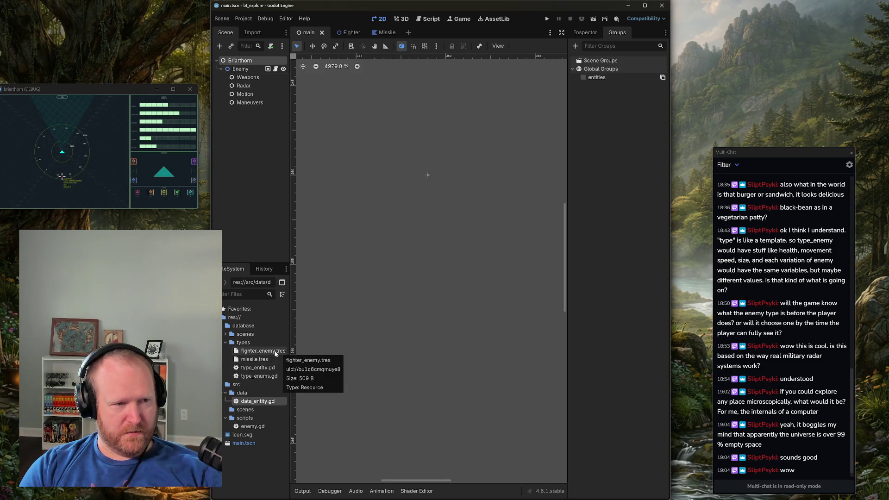
# Select Enemy and view its Inspector: fighter Type Entity, position 349, 250, scale 64.
pyautogui.click(236, 72)
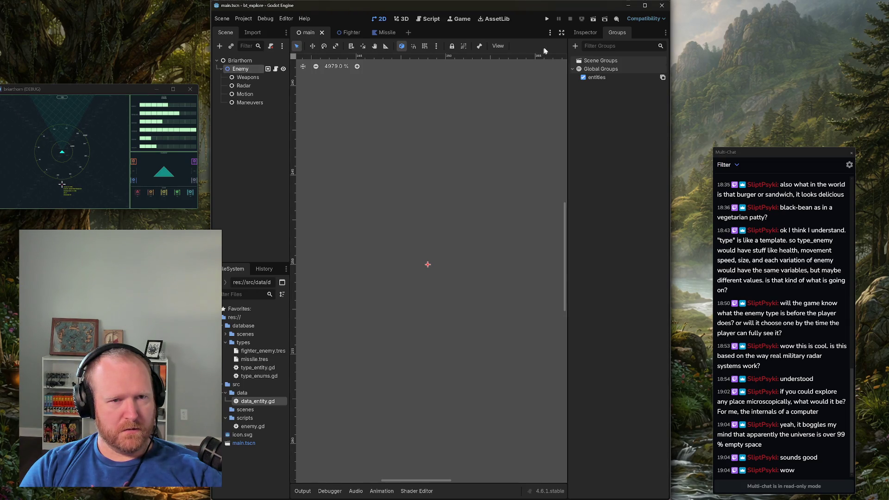
pyautogui.click(581, 33)
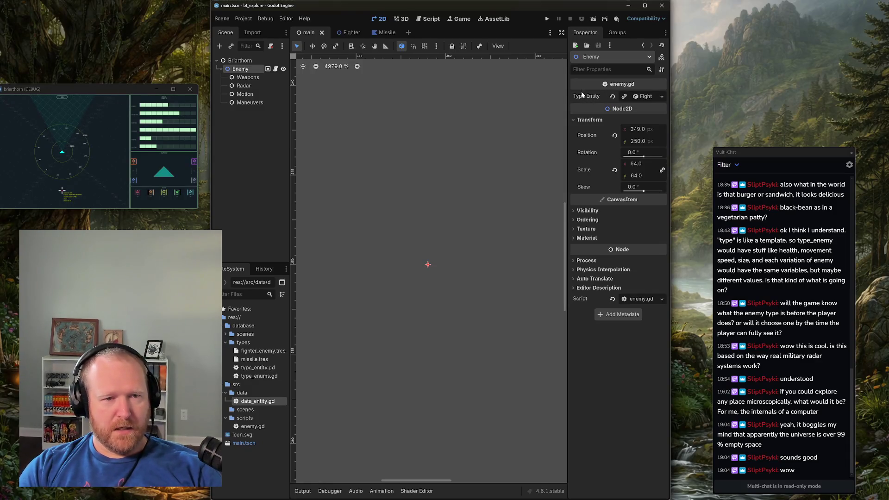
pyautogui.moveTo(590, 105)
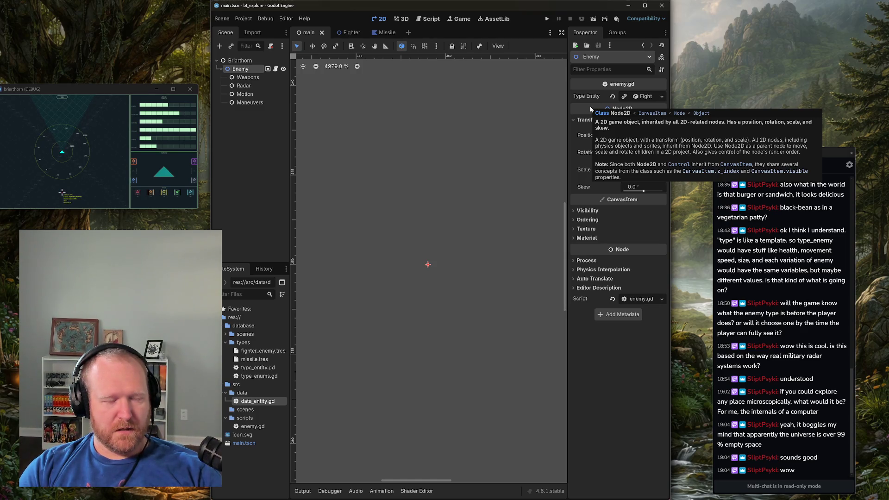
# Open type_entity.gd and review its integer stat fields (lines 4–9) and category field (line 10).
pyautogui.doubleClick(258, 368)
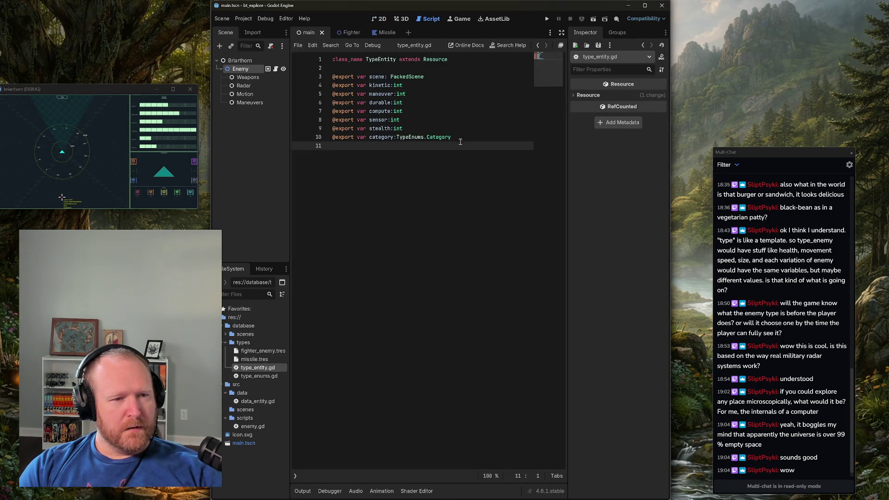
pyautogui.moveTo(458, 138); pyautogui.dragTo(323, 144)
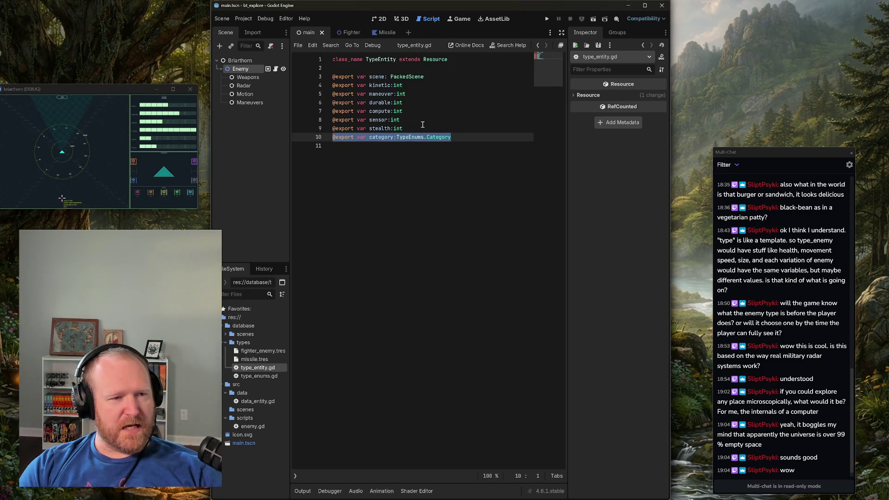
pyautogui.moveTo(423, 124)
pyautogui.mouseDown()
pyautogui.moveTo(435, 75)
pyautogui.moveTo(327, 77)
pyautogui.mouseUp()
pyautogui.click(444, 75)
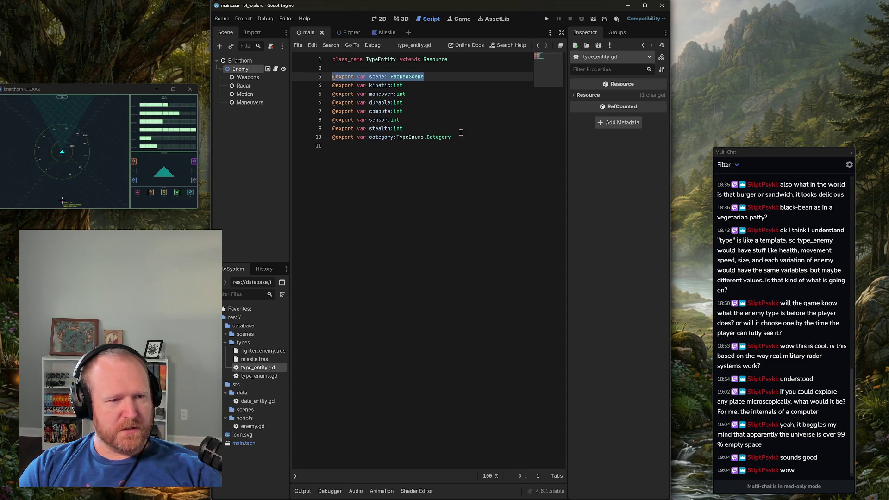
pyautogui.moveTo(458, 137); pyautogui.dragTo(309, 140)
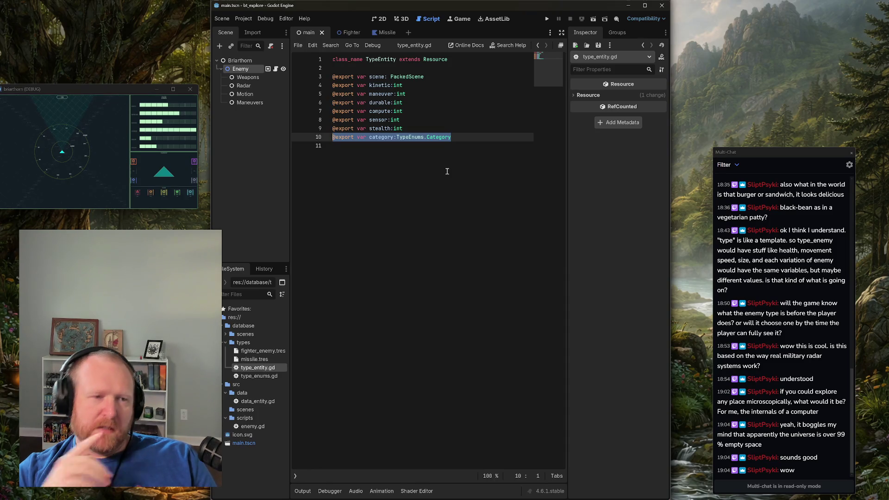
pyautogui.click(407, 130)
pyautogui.moveTo(407, 130)
pyautogui.mouseDown()
pyautogui.moveTo(333, 87)
pyautogui.moveTo(283, 84)
pyautogui.mouseUp()
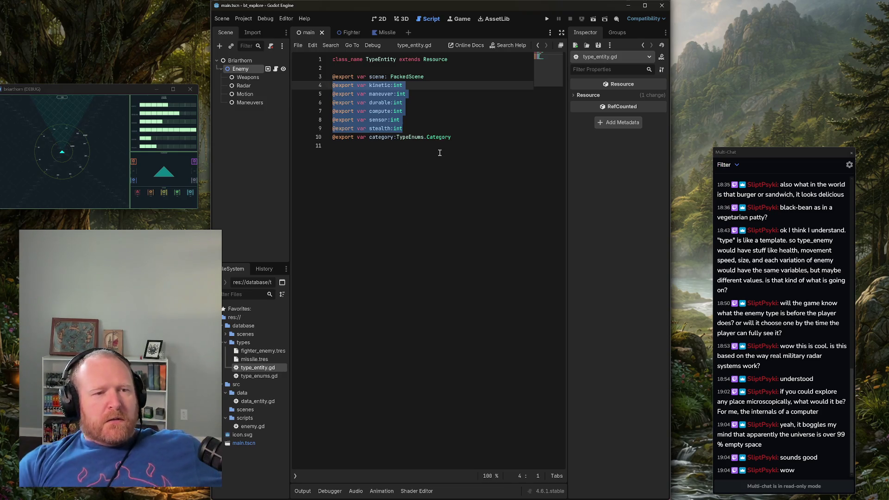
pyautogui.click(427, 137)
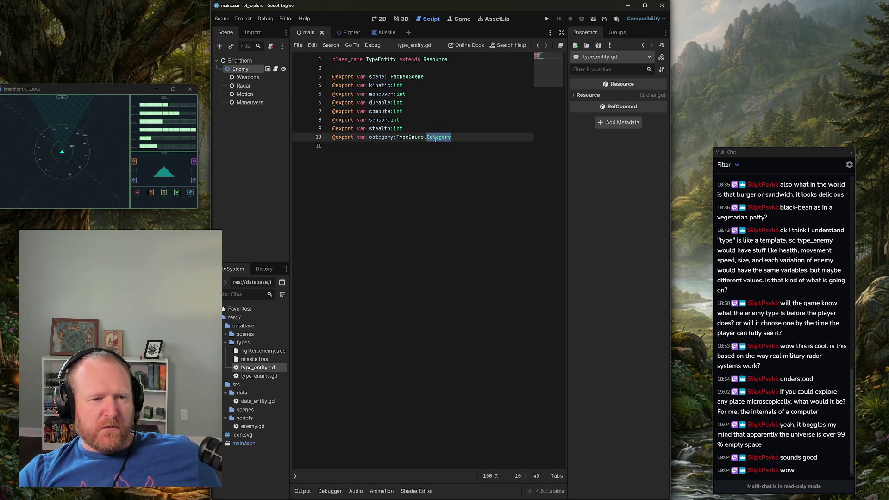
pyautogui.moveTo(435, 142)
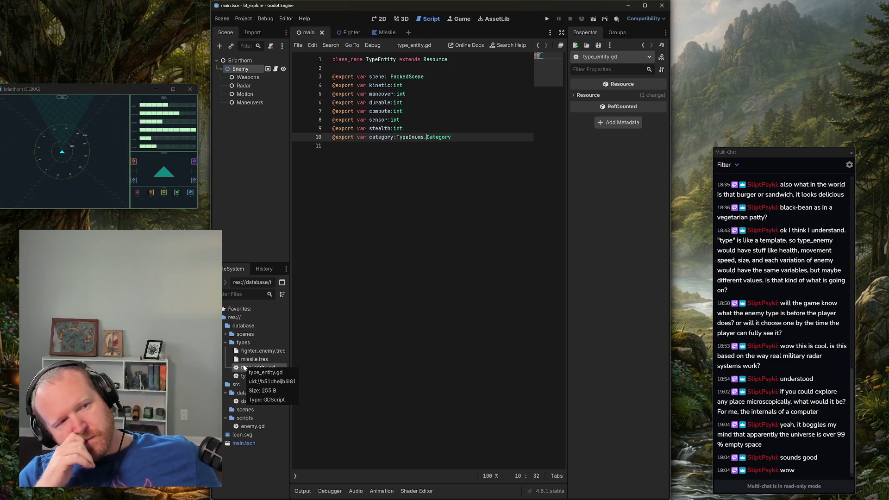
# Add class_name Entity to enemy.gd's first line and declare var entity := Entity.new() in _process.
pyautogui.click(269, 68)
pyautogui.click(467, 145)
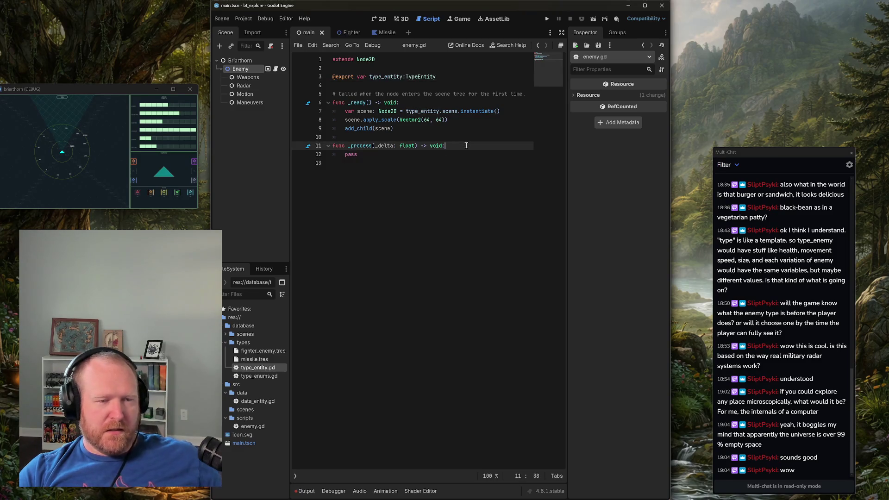
pyautogui.press('Return')
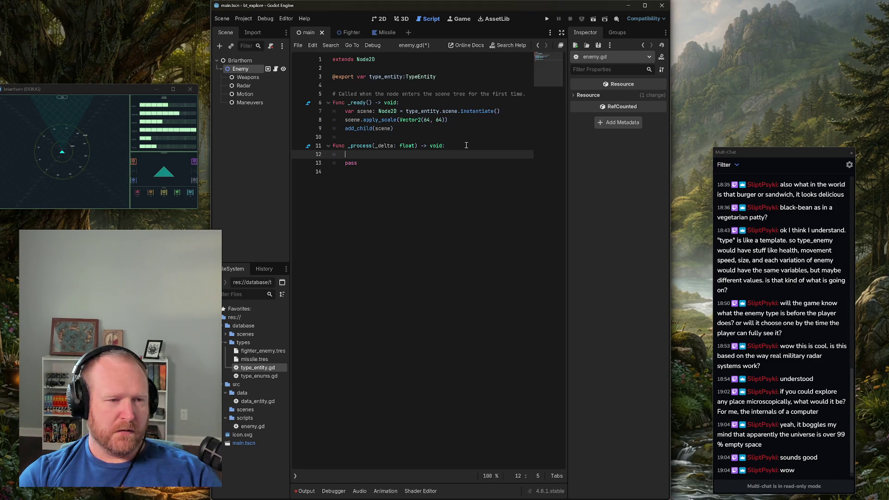
pyautogui.write('var entity')
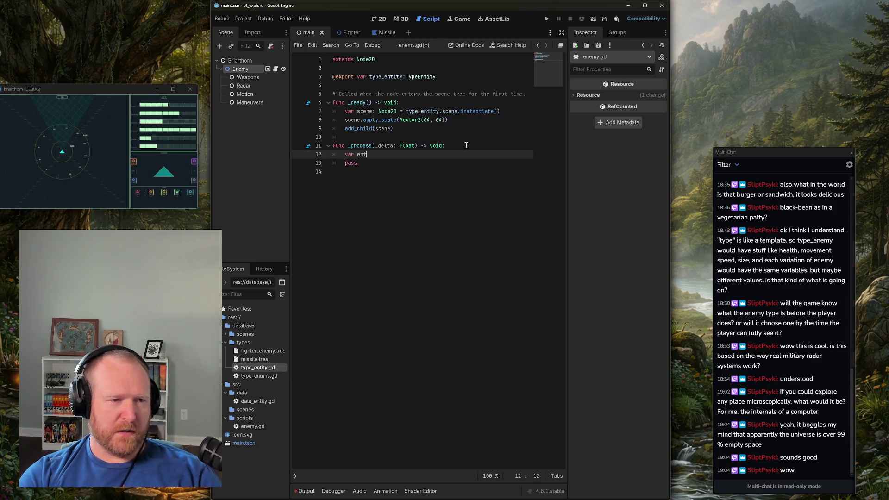
pyautogui.write(':')
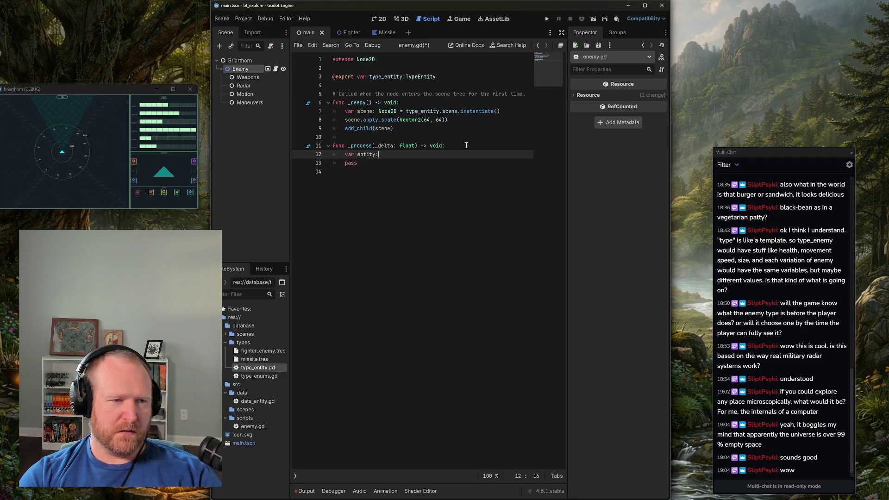
pyautogui.write('= E')
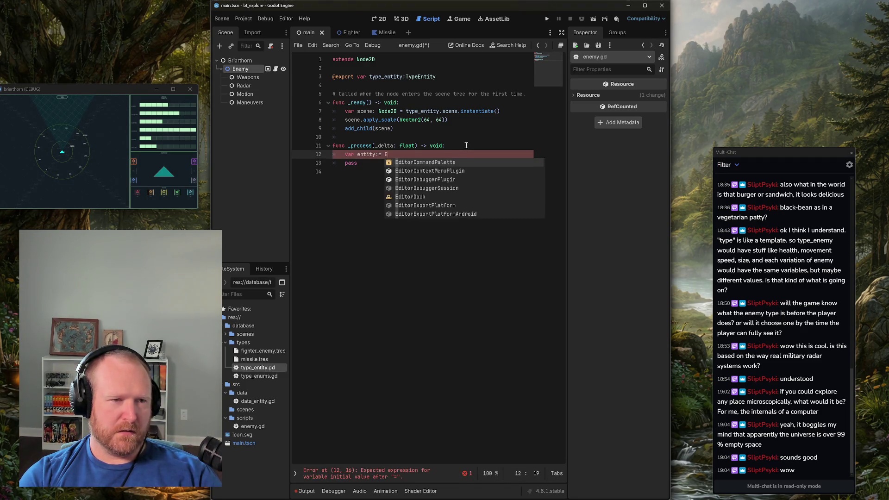
pyautogui.write('nemy')
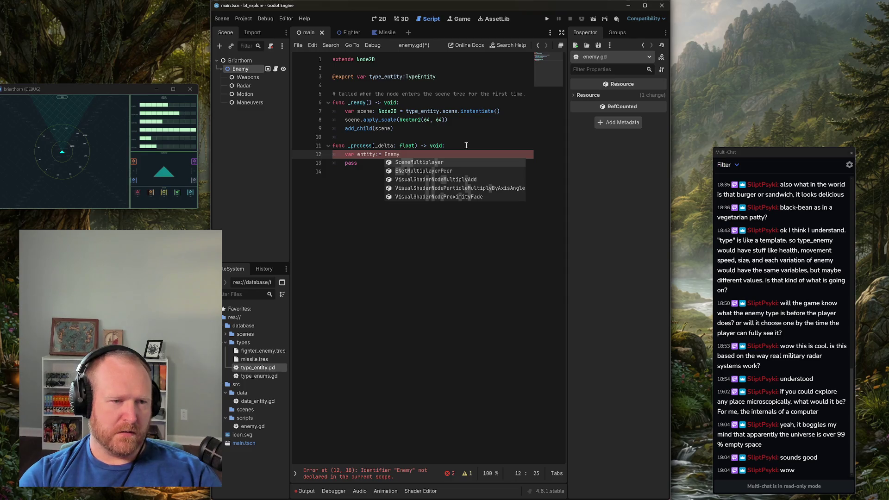
pyautogui.press('BackSpace')
pyautogui.press('BackSpace')
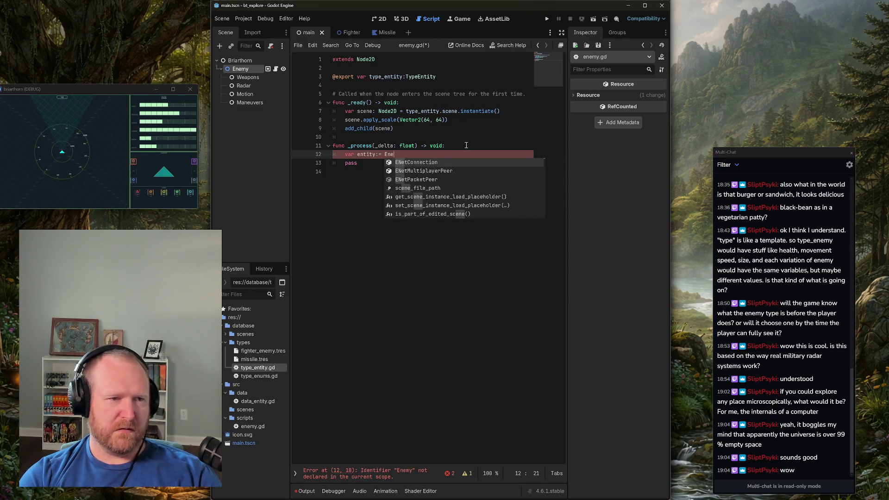
pyautogui.click(334, 61)
pyautogui.write('class_')
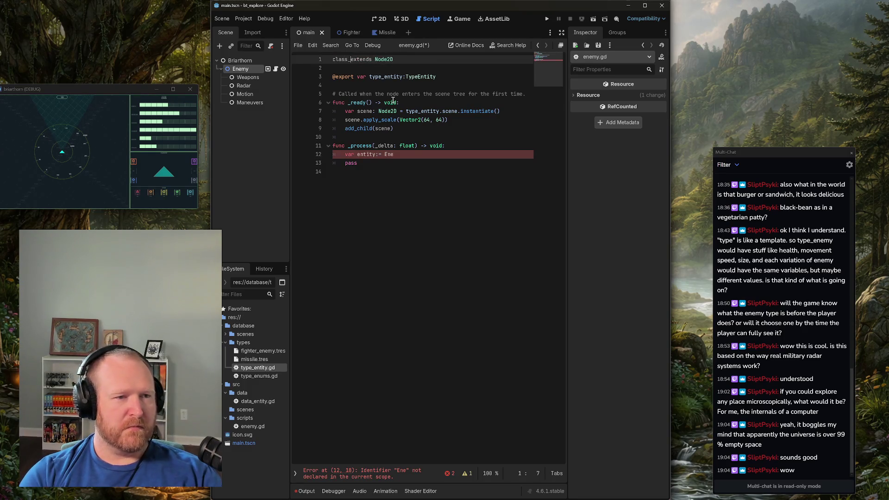
pyautogui.write('name Entity')
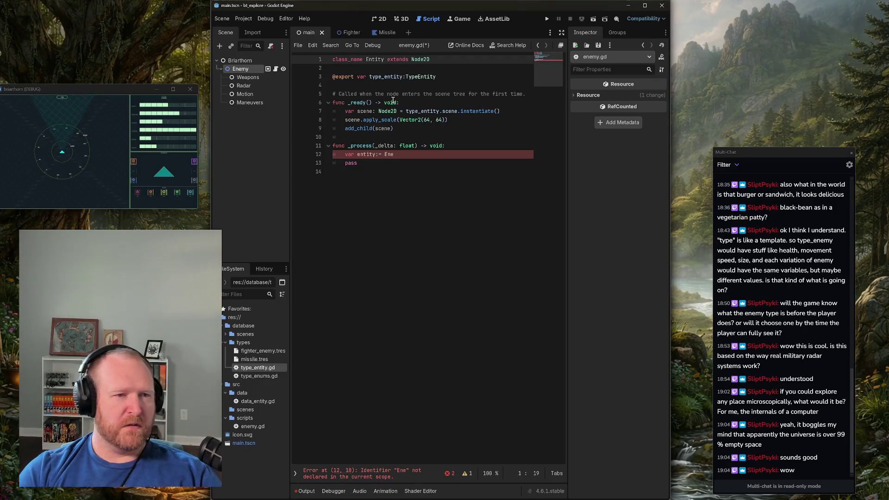
pyautogui.click(413, 153)
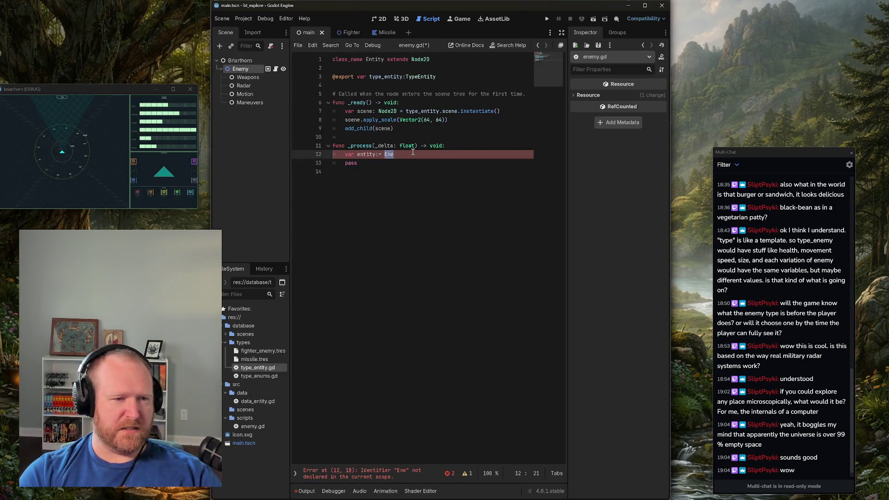
pyautogui.write('Entity')
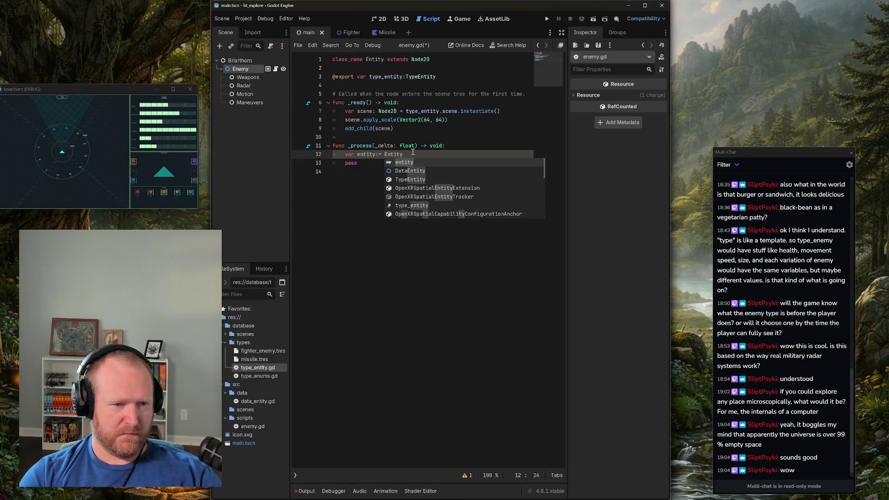
pyautogui.write('.new()')
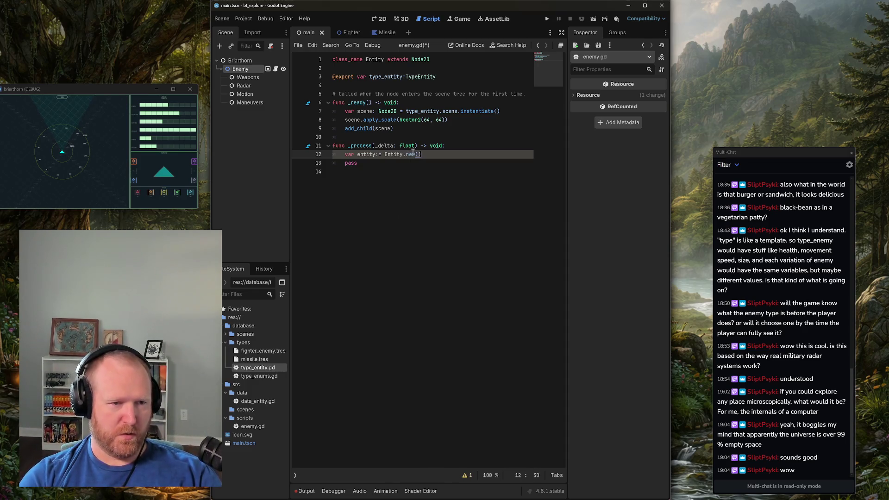
# Add entity.type_entity = load() below it, leaving the path empty.
pyautogui.press('Return')
pyautogui.write('entity.')
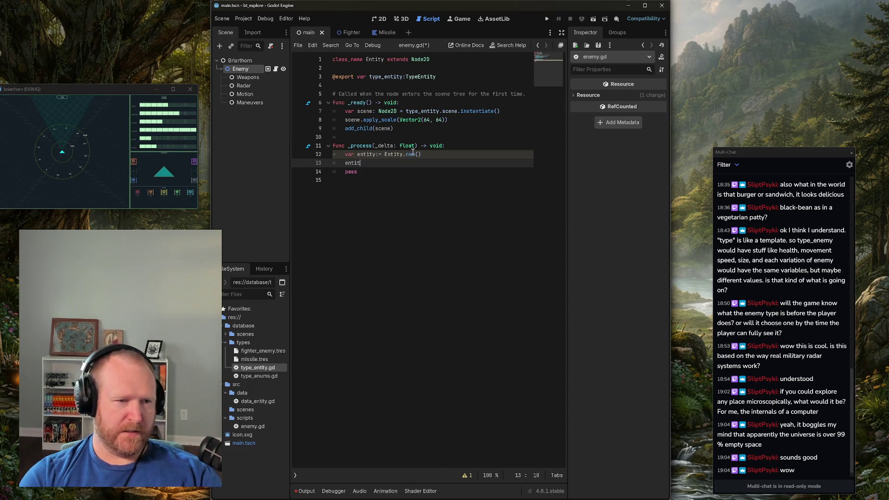
pyautogui.write('t')
pyautogui.press('Return')
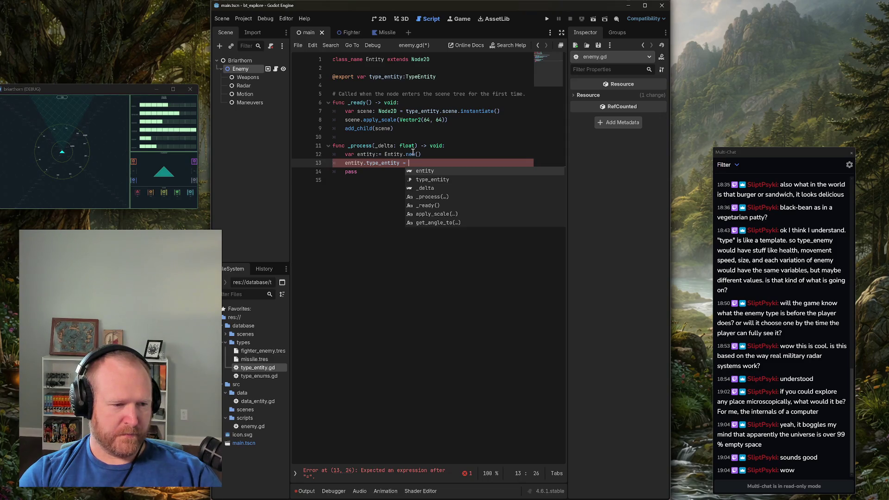
pyautogui.write('load(')
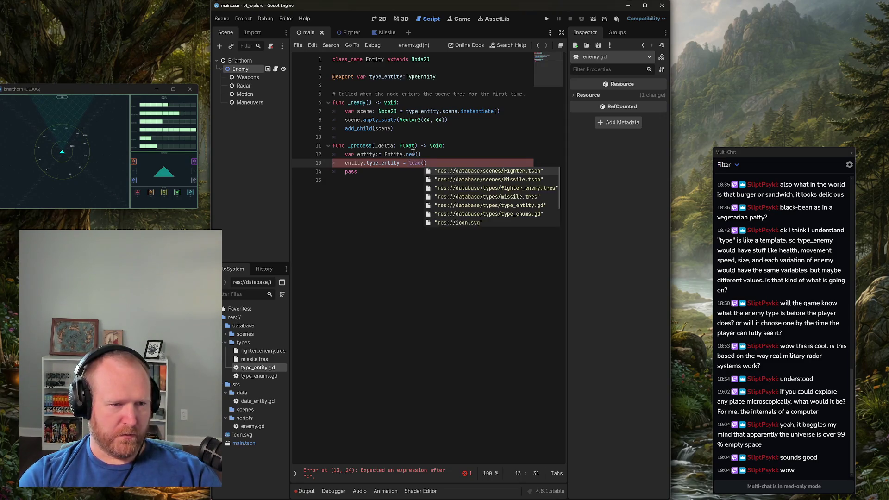
pyautogui.press('Down')
pyautogui.press('Return')
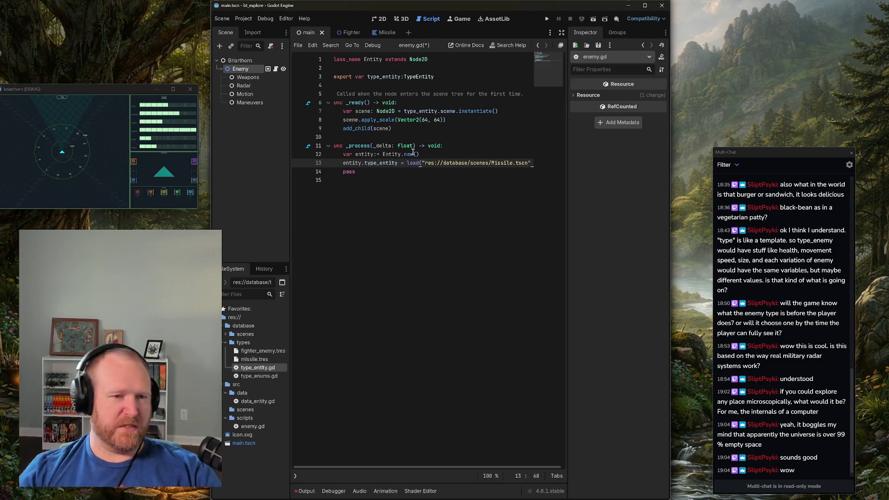
pyautogui.hotkey('ctrl', 'z')
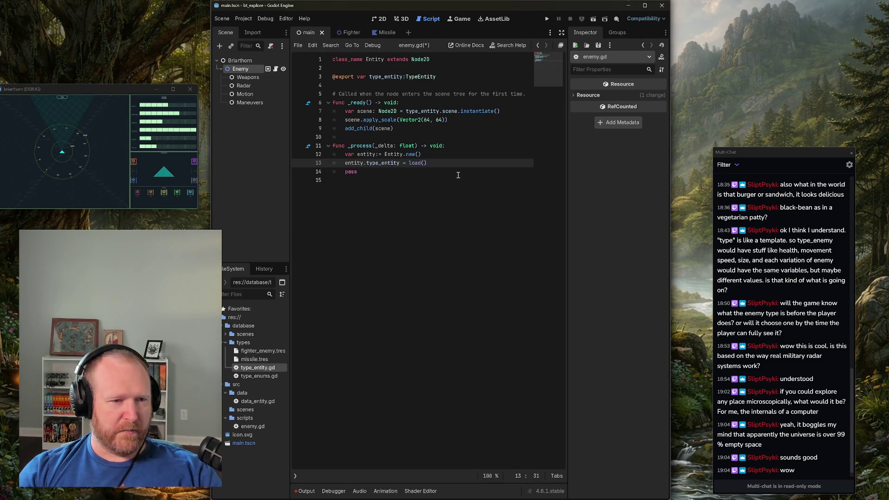
# Assign load("res://database/types/missile.tres") to entity.type_entity on line 13.
pyautogui.click(449, 169)
pyautogui.click(438, 162)
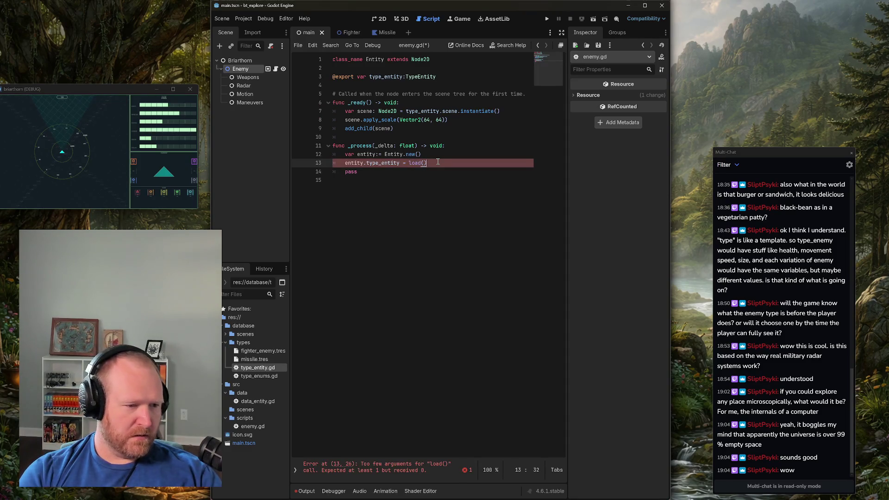
pyautogui.press('BackSpace')
pyautogui.press('BackSpace')
pyautogui.press('BackSpace')
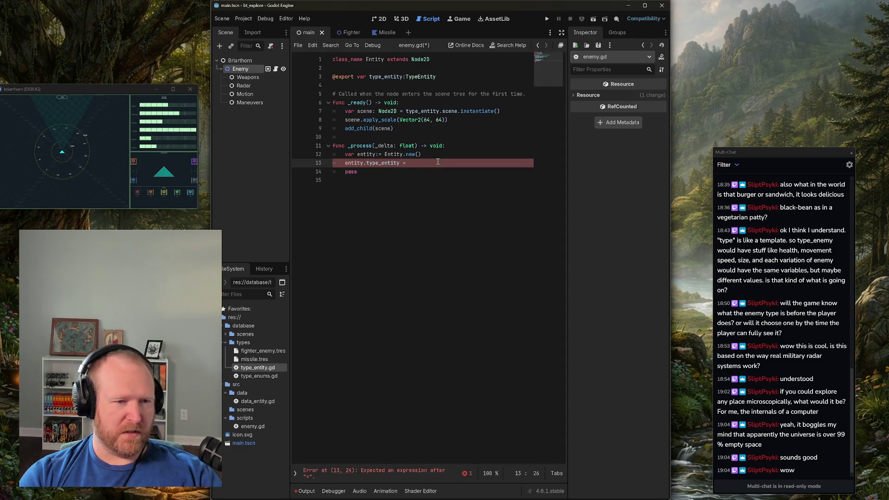
pyautogui.write('missile.t')
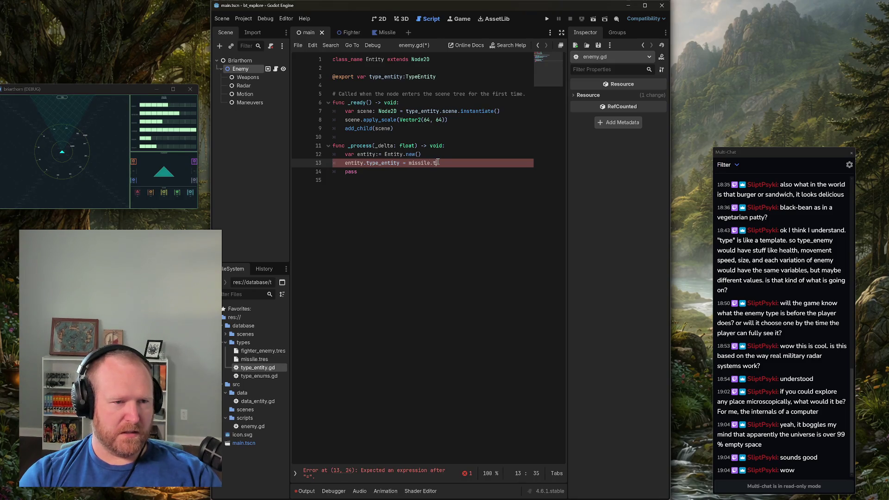
pyautogui.press('BackSpace')
pyautogui.press('BackSpace')
pyautogui.press('BackSpace')
pyautogui.press('BackSpace')
pyautogui.press('BackSpace')
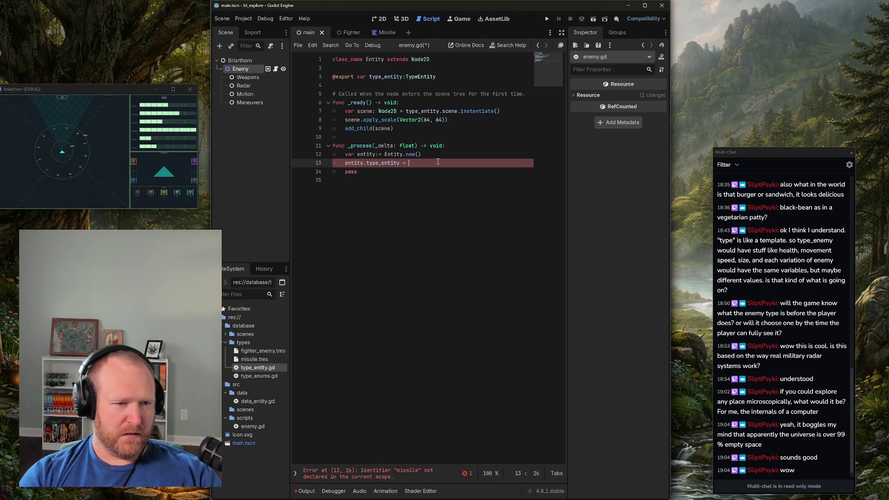
pyautogui.write('load(')
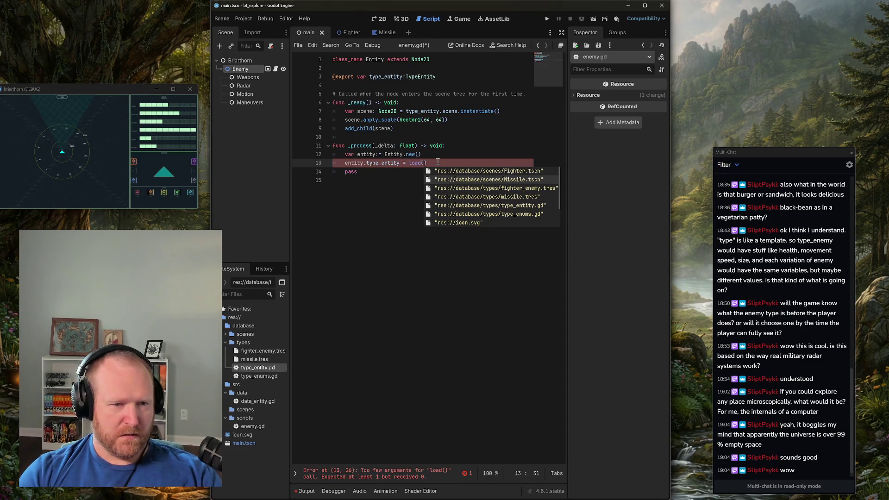
pyautogui.press('Down')
pyautogui.press('Down')
pyautogui.press('Return')
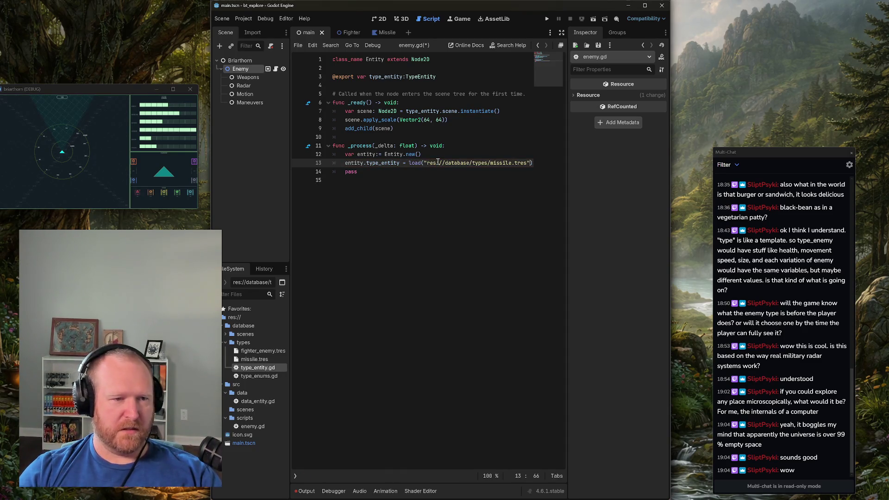
# Try a ': TypeEntity' annotation on type_entity, save, remove it, and run the project.
pyautogui.moveTo(412, 165)
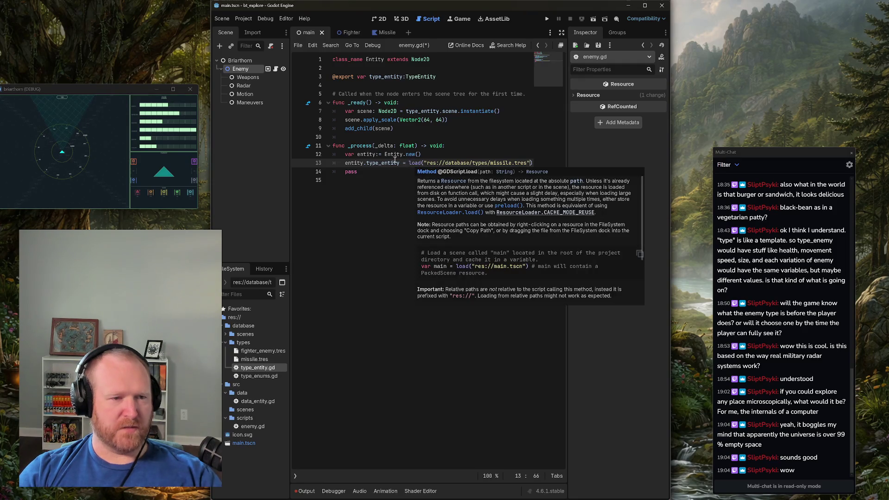
pyautogui.moveTo(386, 160)
pyautogui.click(389, 163)
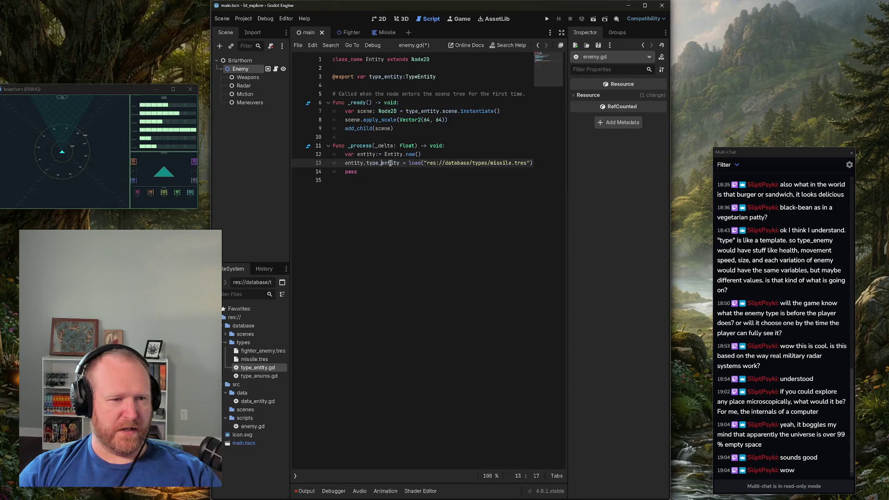
pyautogui.click(402, 163)
pyautogui.write(':')
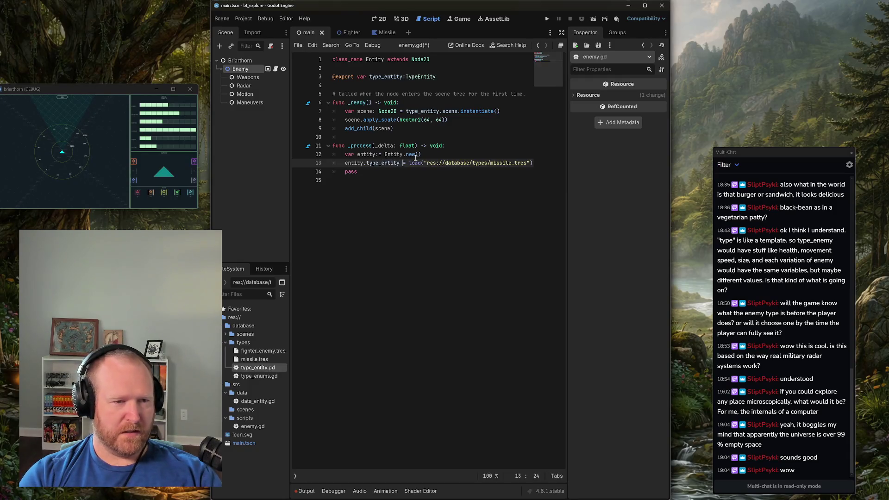
pyautogui.write(' TypeEntity')
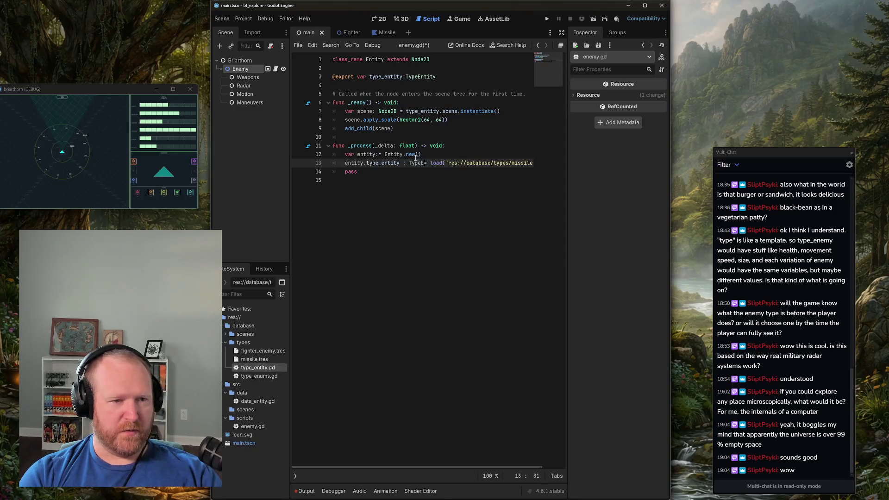
pyautogui.hotkey('ctrl', 's')
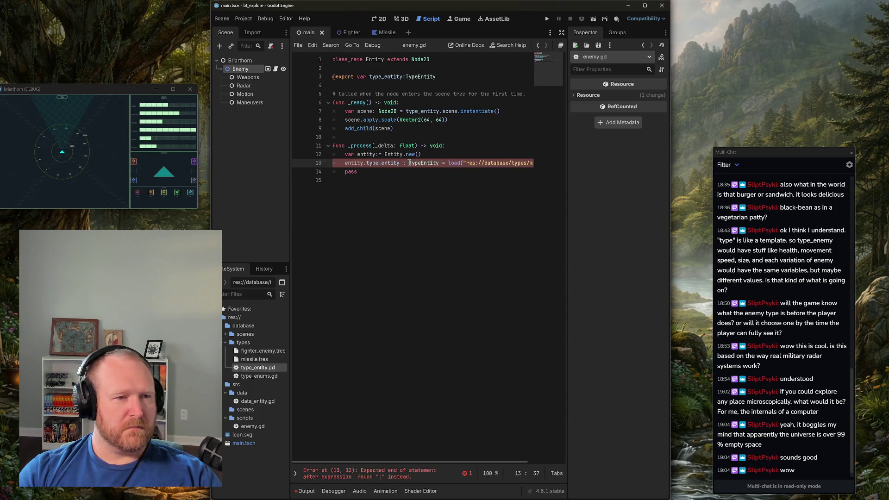
pyautogui.press('BackSpace')
pyautogui.press('BackSpace')
pyautogui.press('BackSpace')
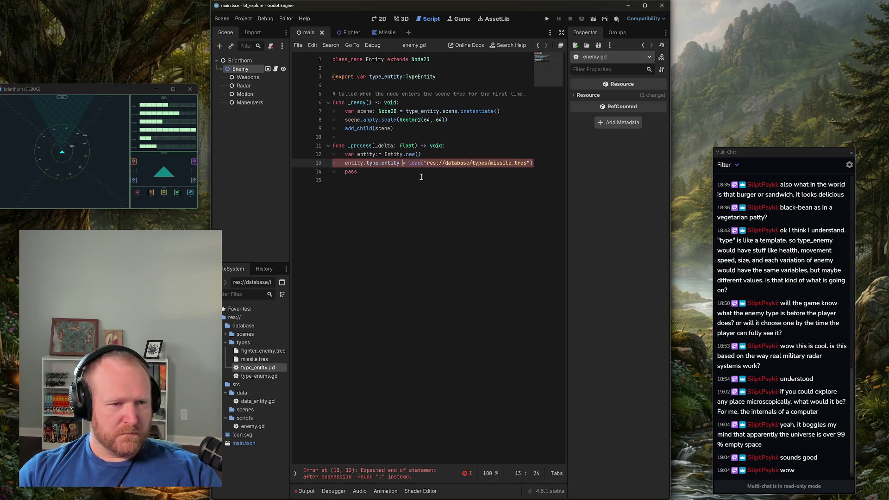
pyautogui.click(547, 19)
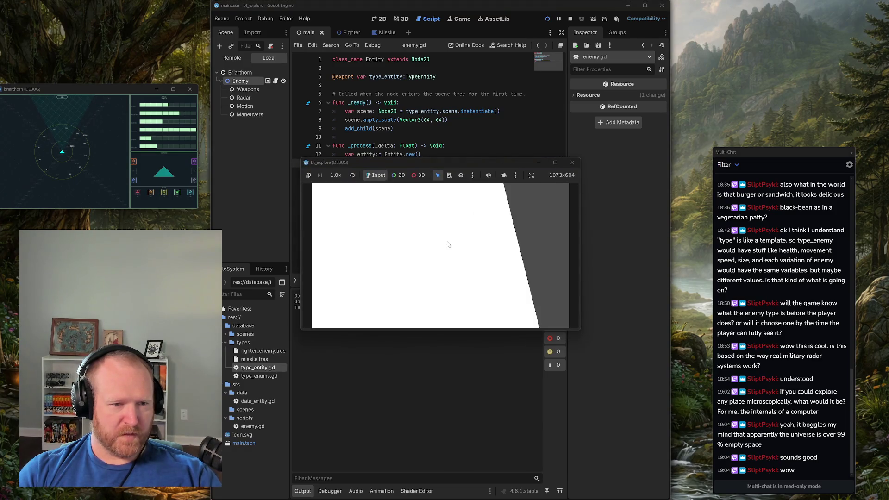
# Close the game and delete the scene.apply_scale line from _ready, saving the script.
pyautogui.click(572, 162)
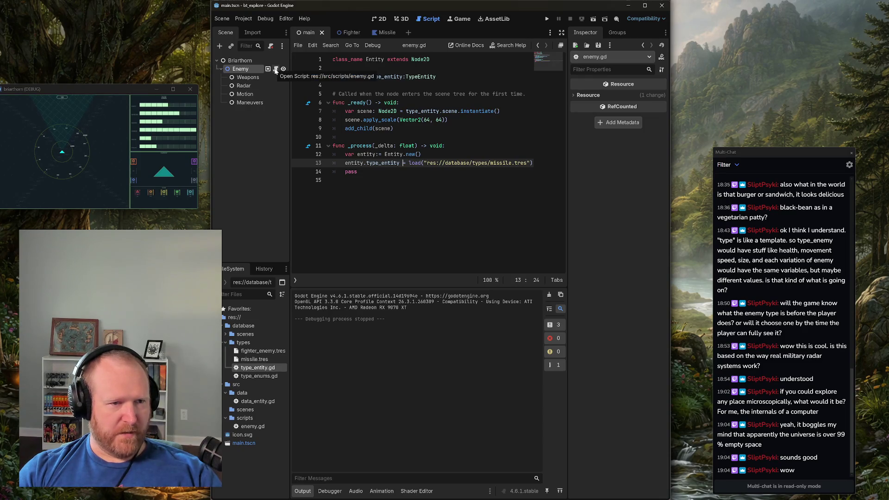
pyautogui.click(456, 121)
pyautogui.hotkey('ctrl', 'shift', 'k')
pyautogui.hotkey('ctrl', 's')
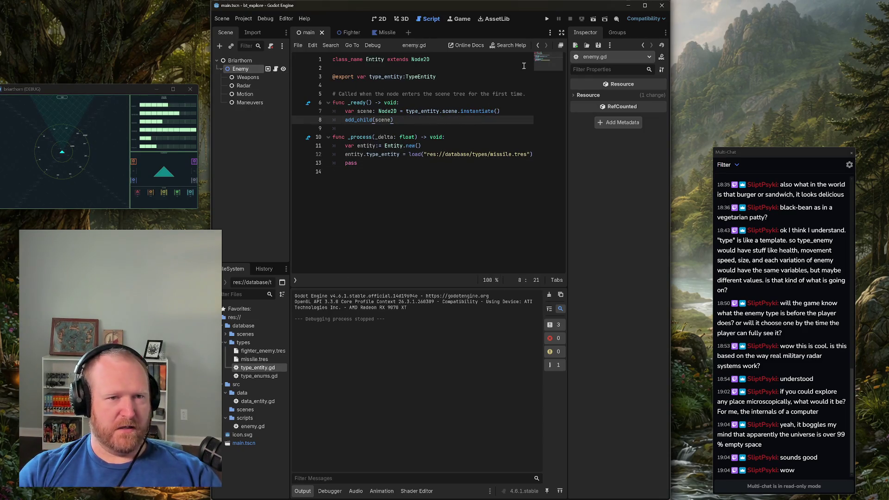
# Test-run the game again with F5 and close it.
pyautogui.press('F5')
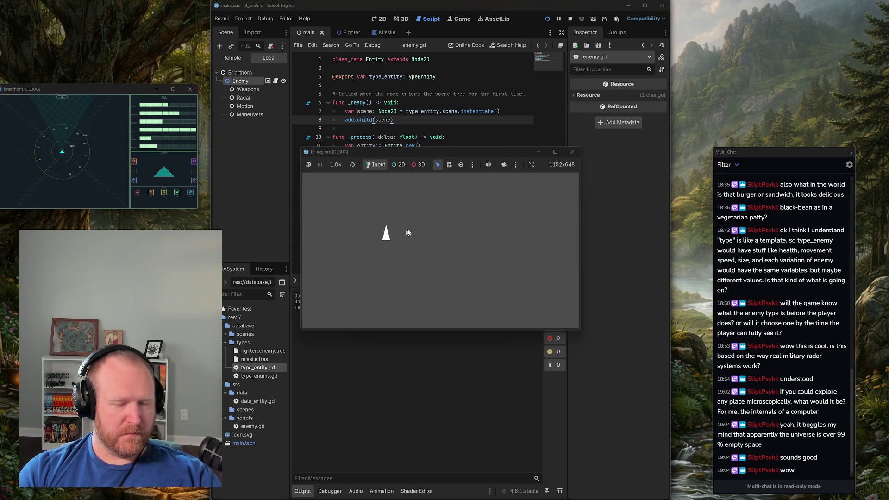
pyautogui.click(571, 151)
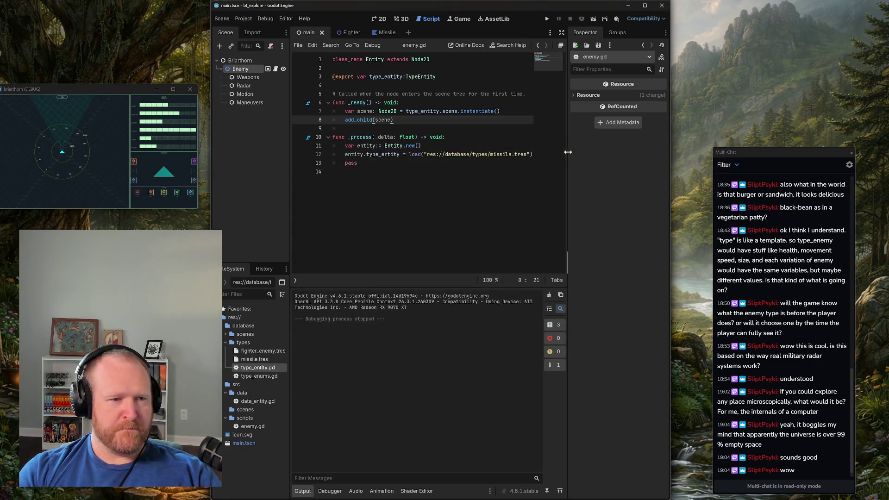
pyautogui.click(345, 163)
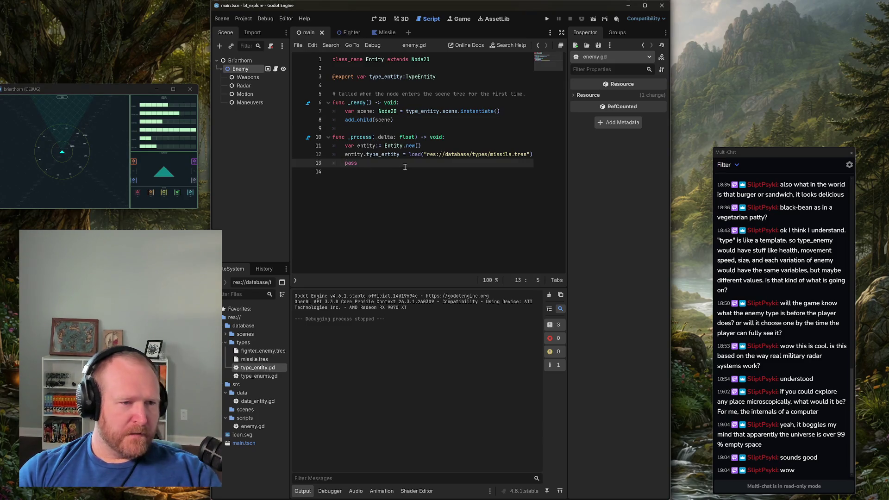
# Replace pass in _process with $Briarthorn.add_child(entity) and save enemy.gd.
pyautogui.hotkey('shift', 'End')
pyautogui.write('p')
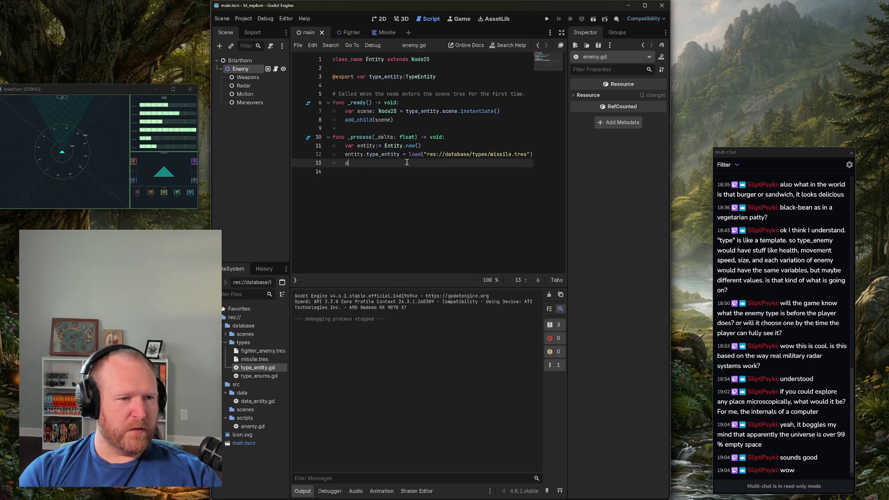
pyautogui.write('$')
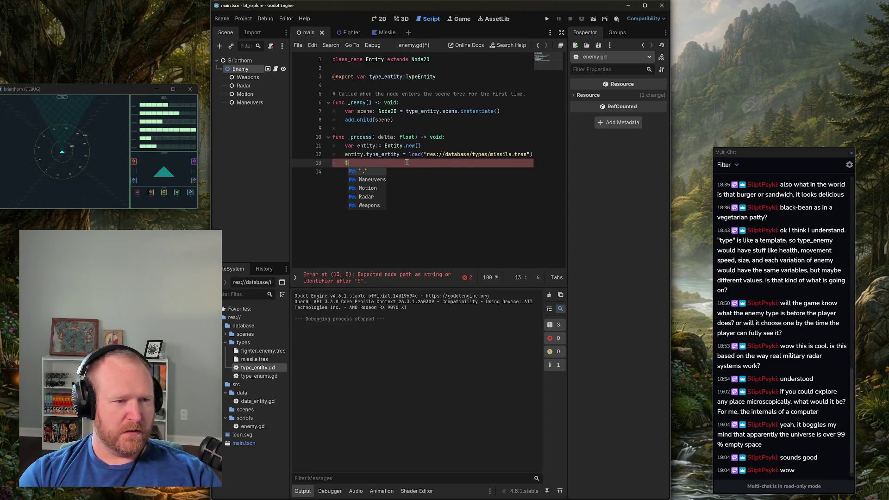
pyautogui.write('Briar')
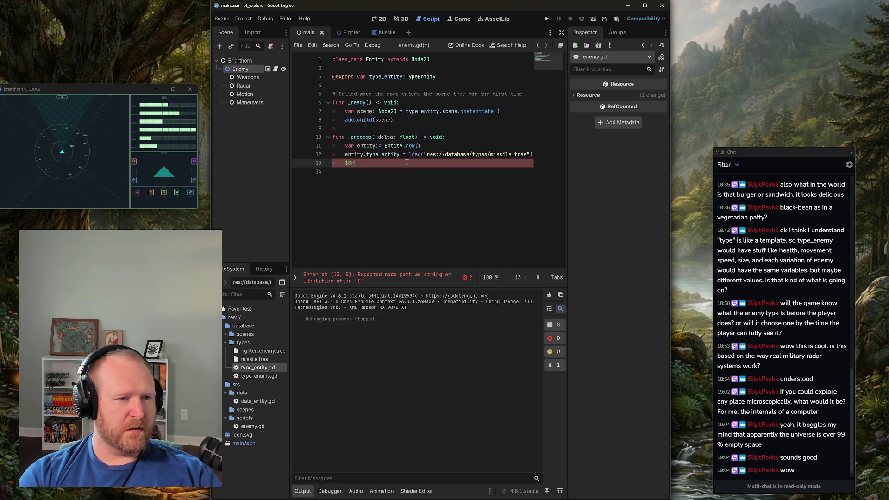
pyautogui.write('ro')
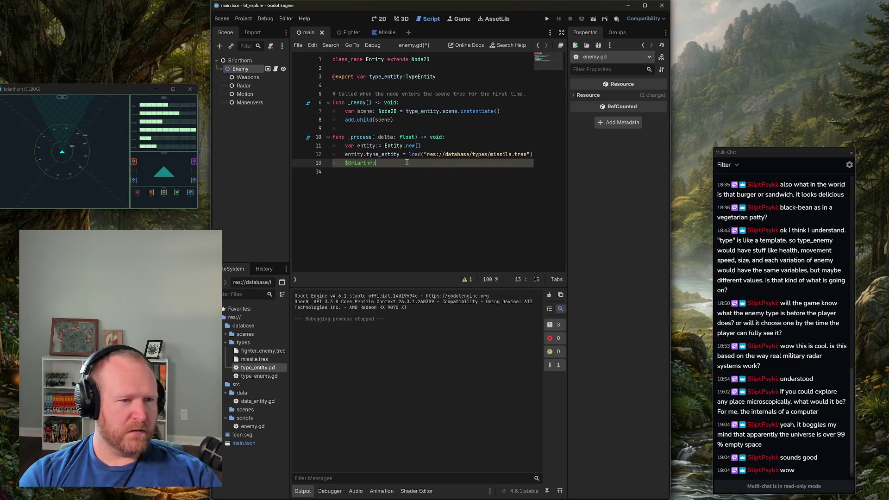
pyautogui.write('orn.')
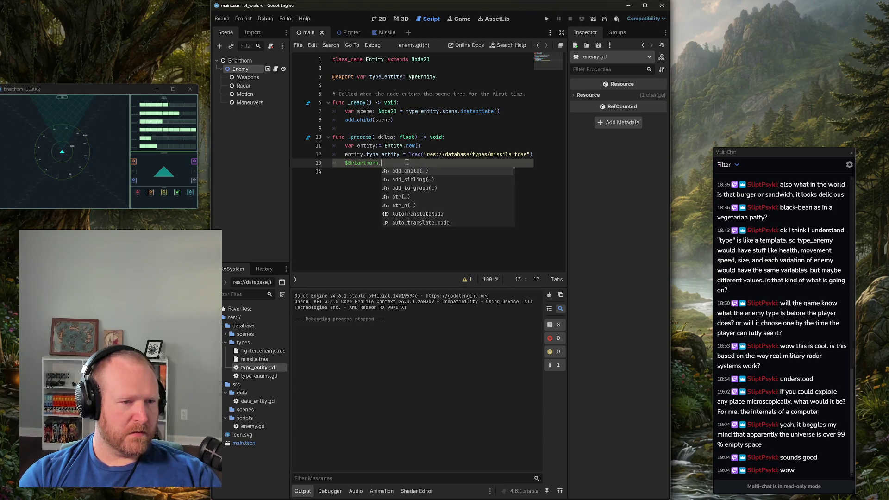
pyautogui.press('Return')
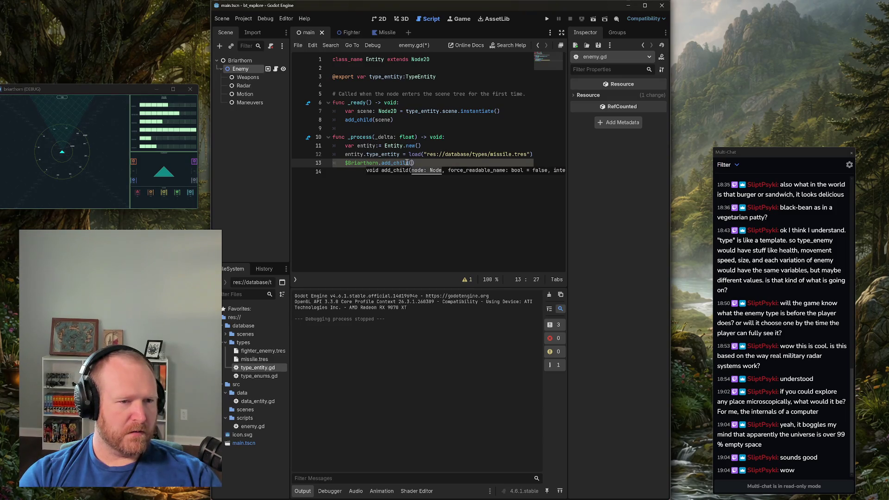
pyautogui.write('entity)')
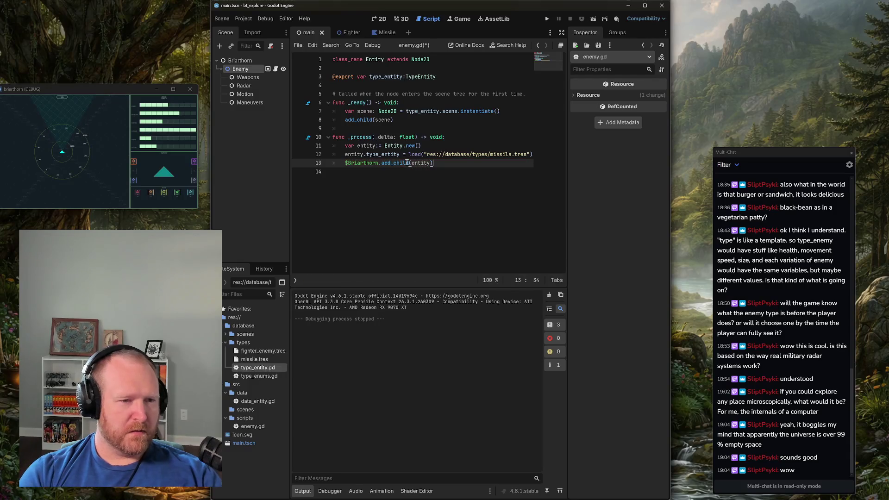
pyautogui.hotkey('ctrl', 's')
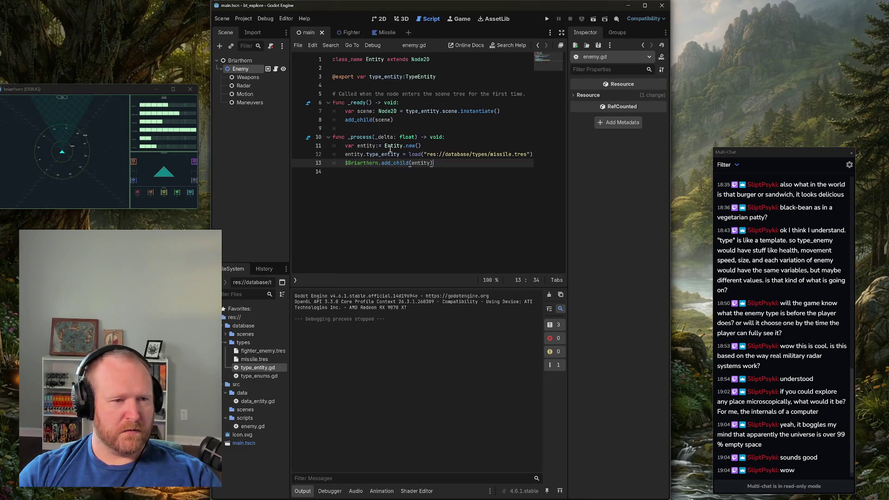
pyautogui.click(454, 139)
pyautogui.click(440, 163)
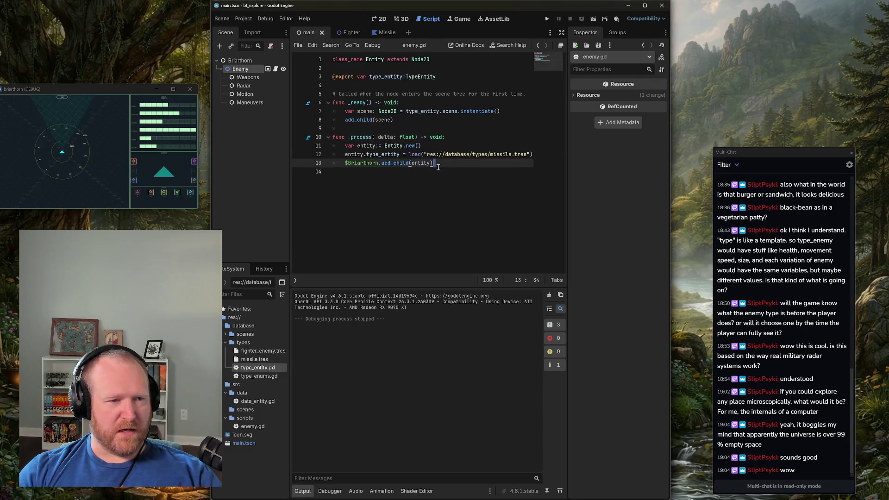
# Move the three entity lines from _process into _ready after add_child(scene), deleting the empty _process.
pyautogui.moveTo(447, 165); pyautogui.dragTo(274, 148)
pyautogui.press('BackSpace')
pyautogui.click(404, 119)
pyautogui.press('Return')
pyautogui.press('Return')
pyautogui.write('var entity:= Entity.new() \tentity.type_entity = load("res://database/types/missile.tres") \t$Briarthorn.add_child(entity)')
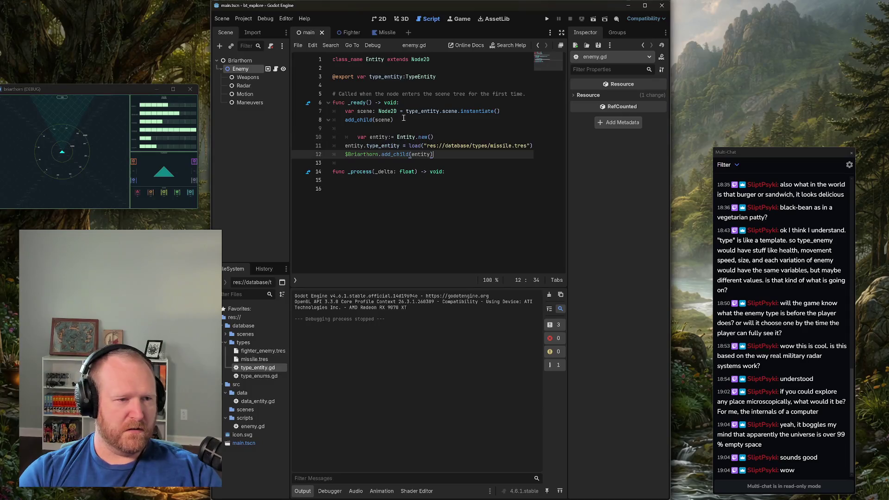
pyautogui.click(371, 172)
pyautogui.hotkey('ctrl', 'shift', 'k')
pyautogui.hotkey('ctrl', 'shift', 'k')
pyautogui.hotkey('ctrl', 'shift', 'k')
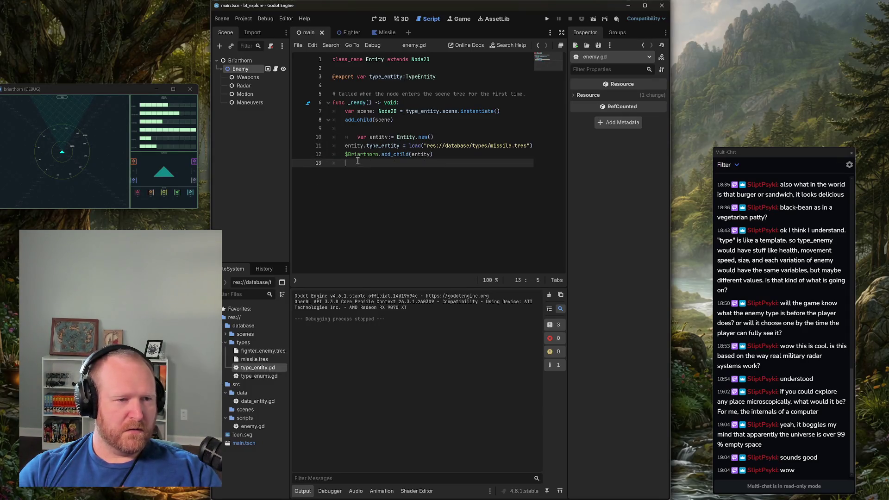
# Fix the var entity line's indentation and save enemy.gd.
pyautogui.click(357, 137)
pyautogui.press('BackSpace')
pyautogui.hotkey('ctrl', 's')
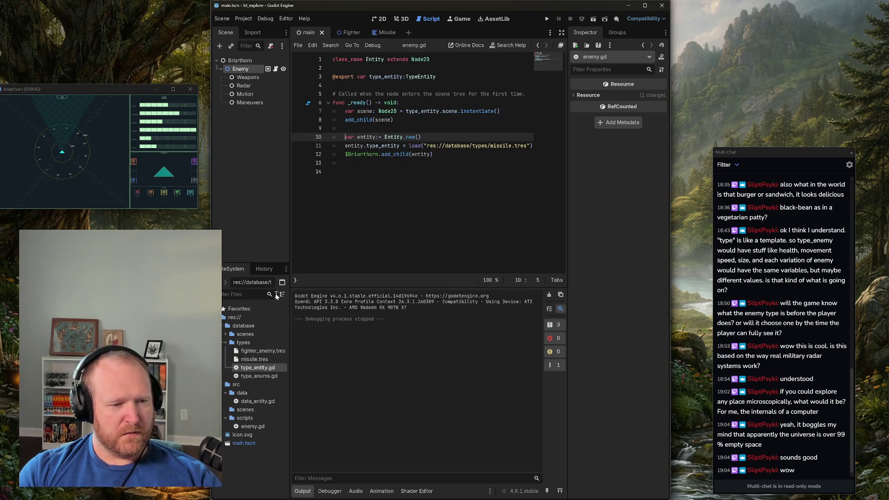
pyautogui.moveTo(277, 360)
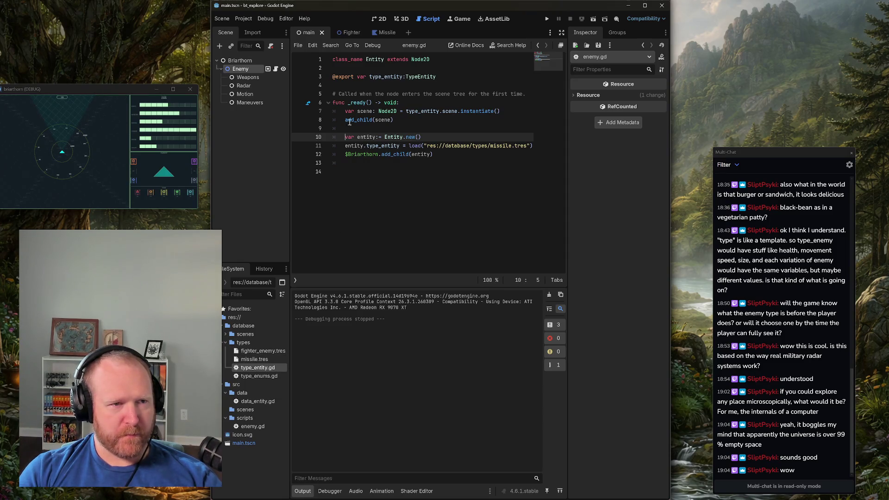
# Test-run the game, then change $Briarthorn to get_parent() on line 12 and save.
pyautogui.click(547, 21)
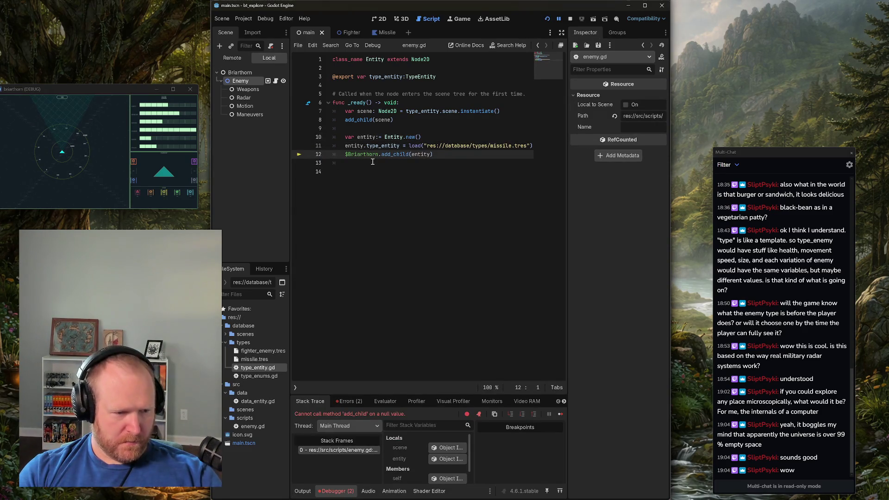
pyautogui.press('F8')
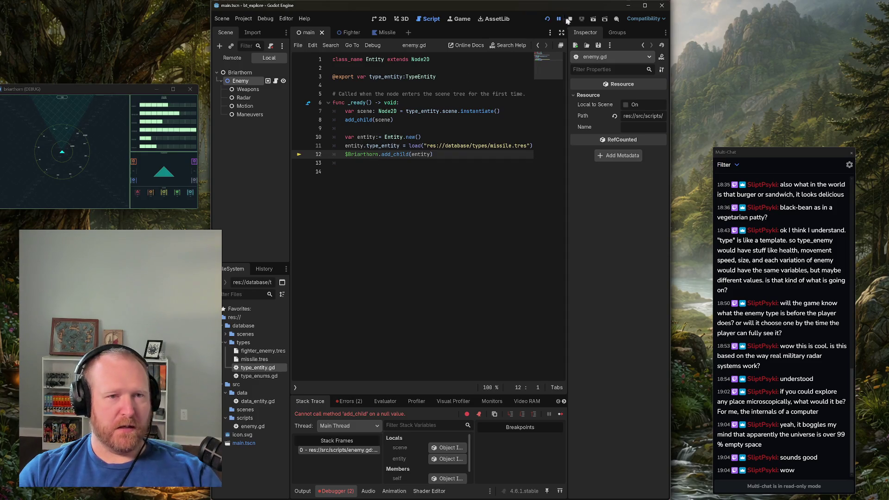
pyautogui.click(369, 156)
pyautogui.doubleClick(369, 155)
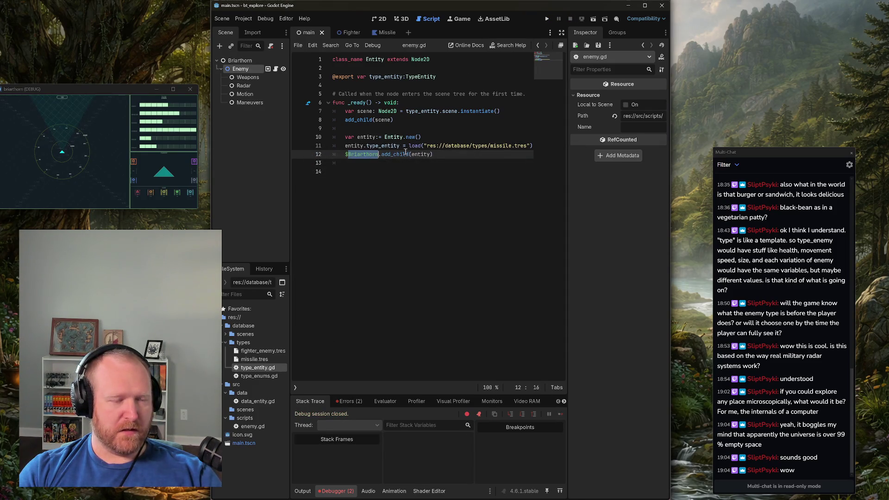
pyautogui.press('BackSpace')
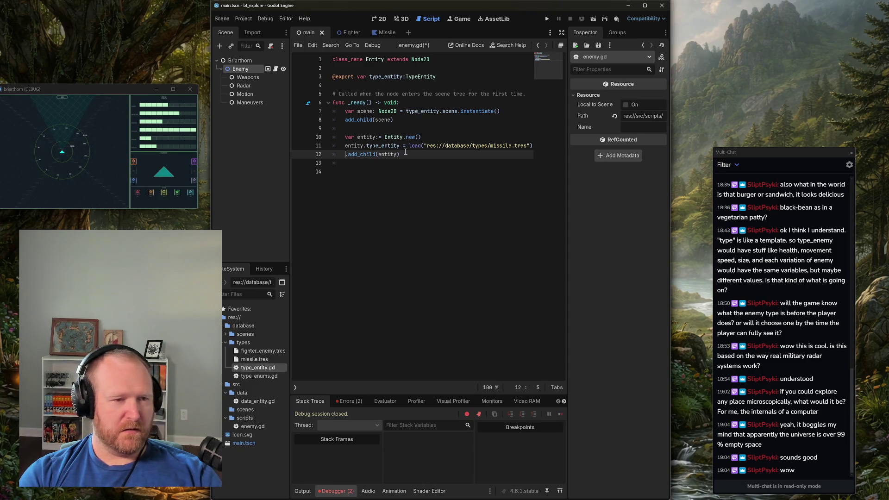
pyautogui.write('get_parent()')
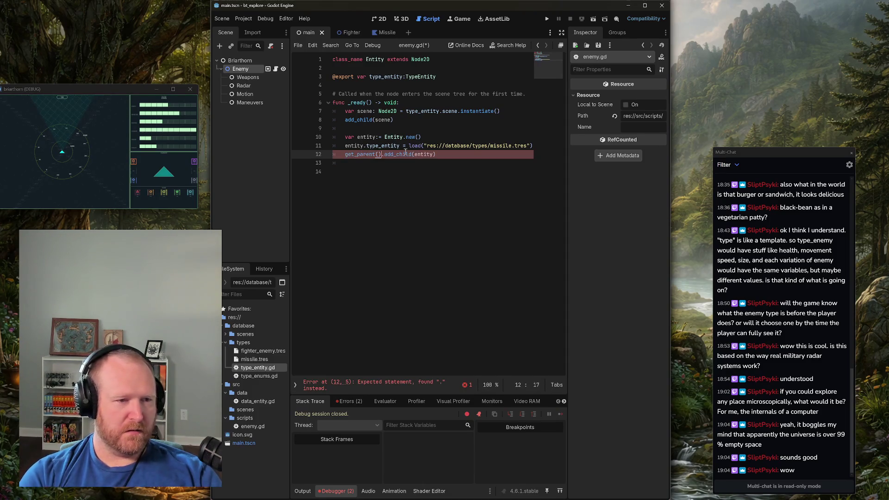
pyautogui.hotkey('ctrl', 's')
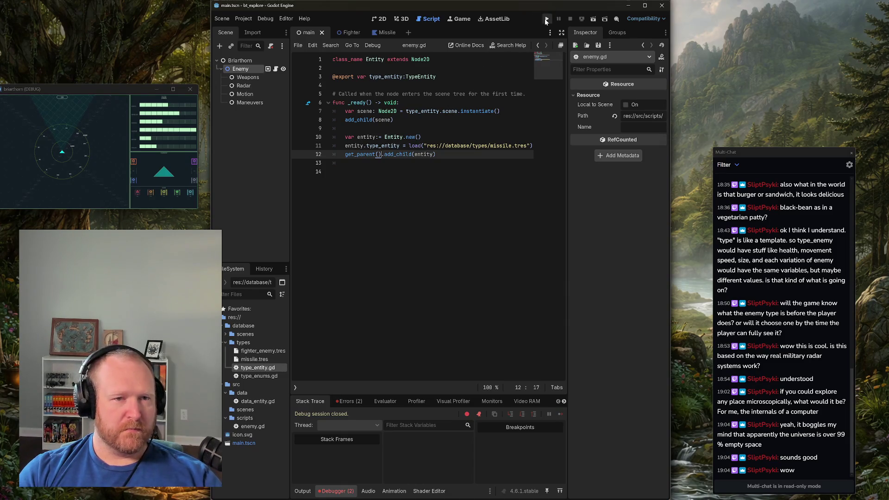
# Re-run and close the game, select the missile.tres loading line, then switch to VS Code.
pyautogui.click(547, 19)
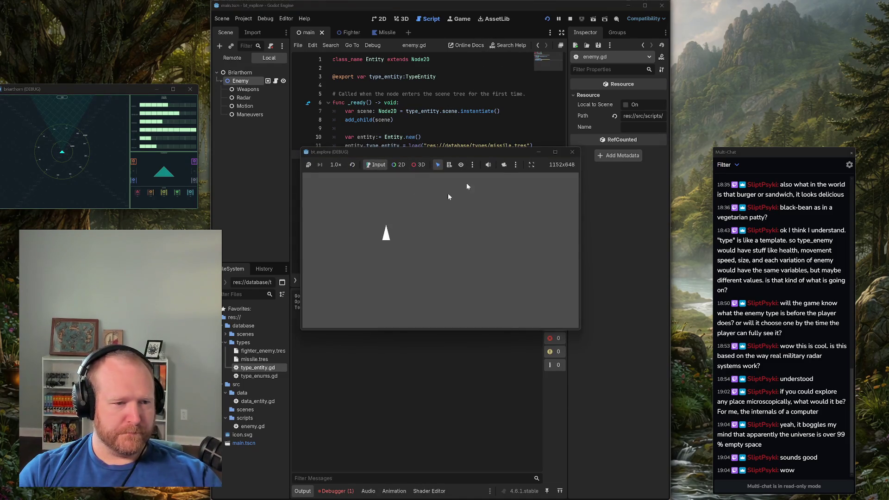
pyautogui.click(573, 154)
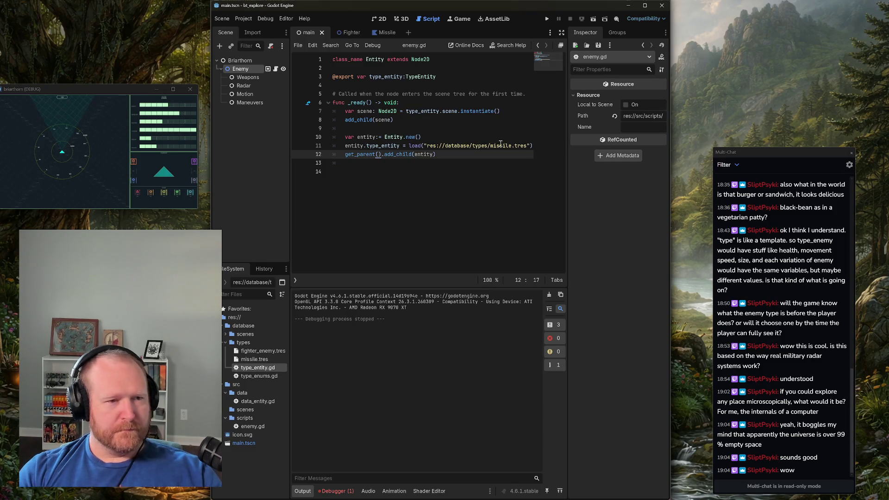
pyautogui.moveTo(367, 145)
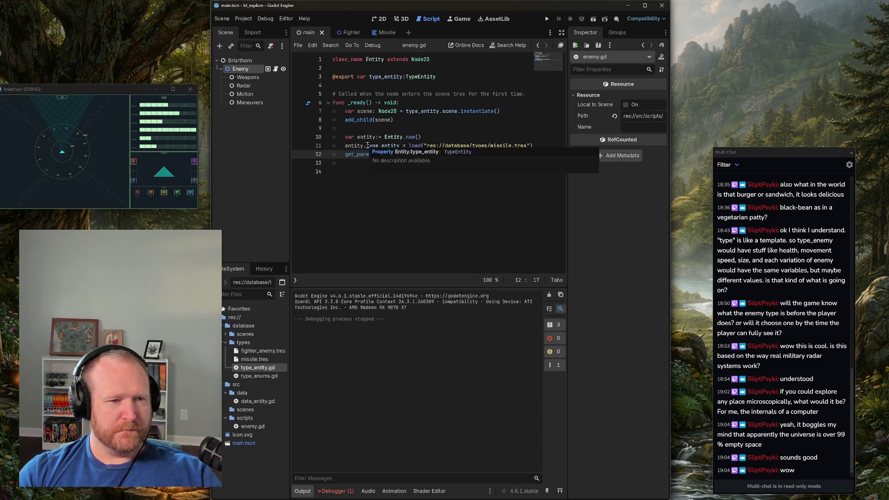
pyautogui.doubleClick(373, 147)
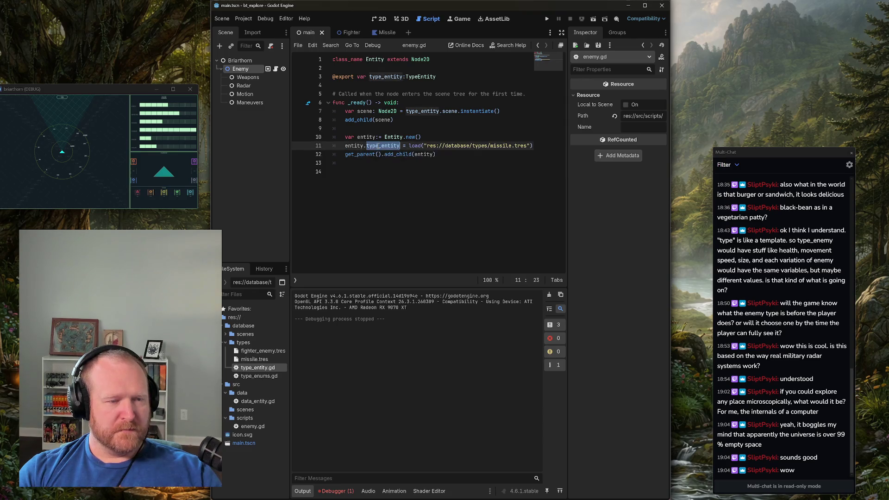
pyautogui.moveTo(538, 147); pyautogui.dragTo(344, 151)
pyautogui.moveTo(348, 154)
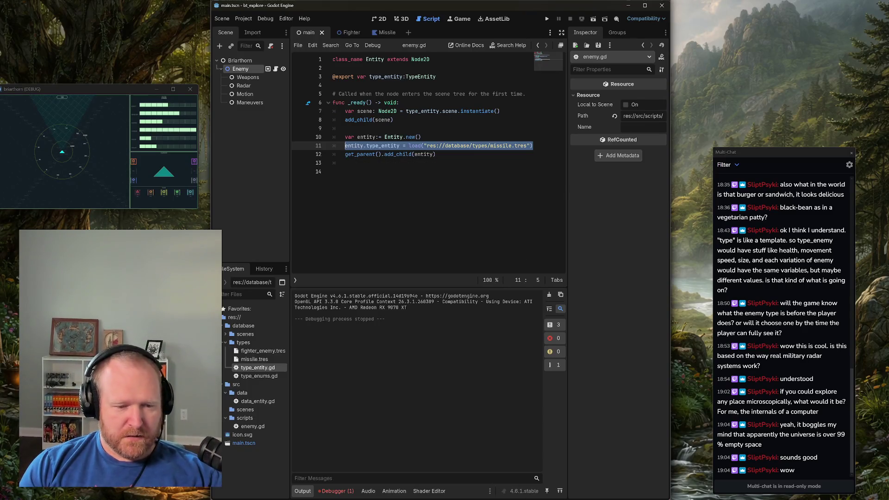
pyautogui.click(501, 468)
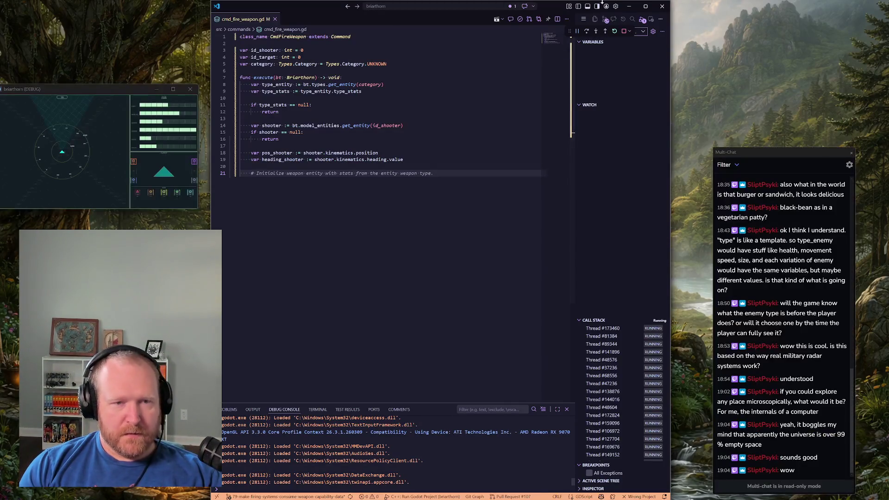
# Ask Copilot Chat how to dynamically load and assign .tres files to a node, then widen the panel.
pyautogui.click(613, 19)
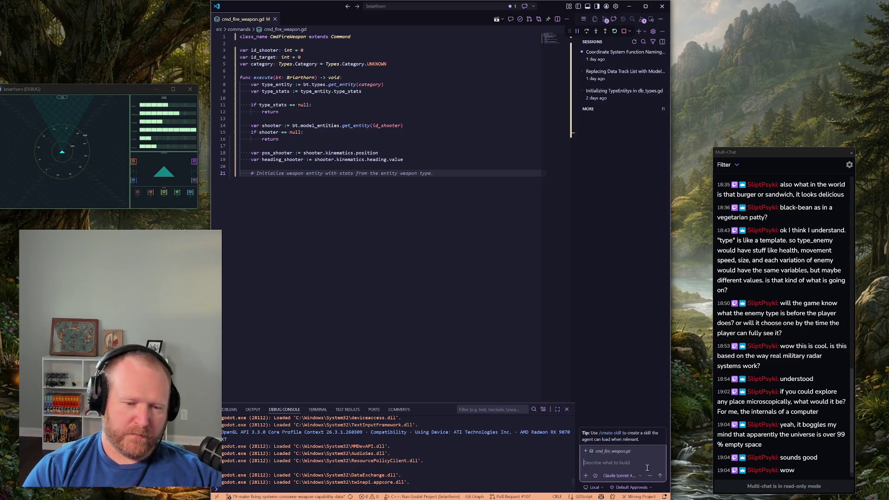
pyautogui.write('How would I han')
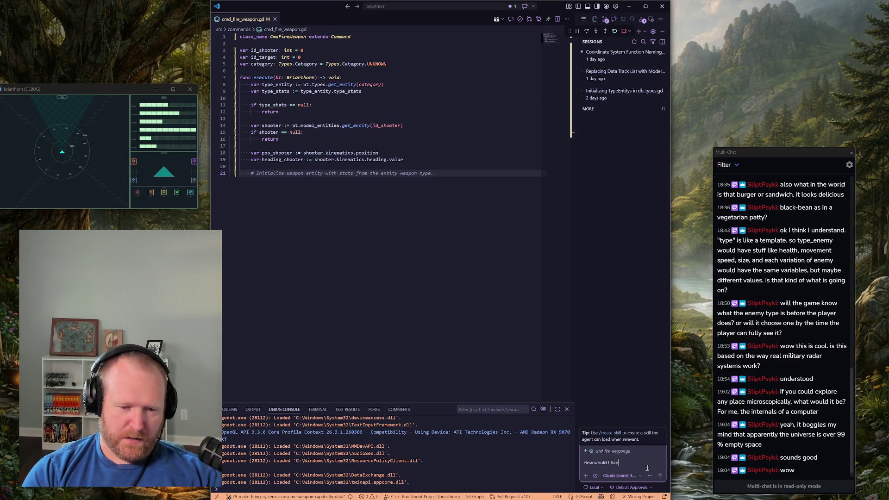
pyautogui.write('dle dynamically')
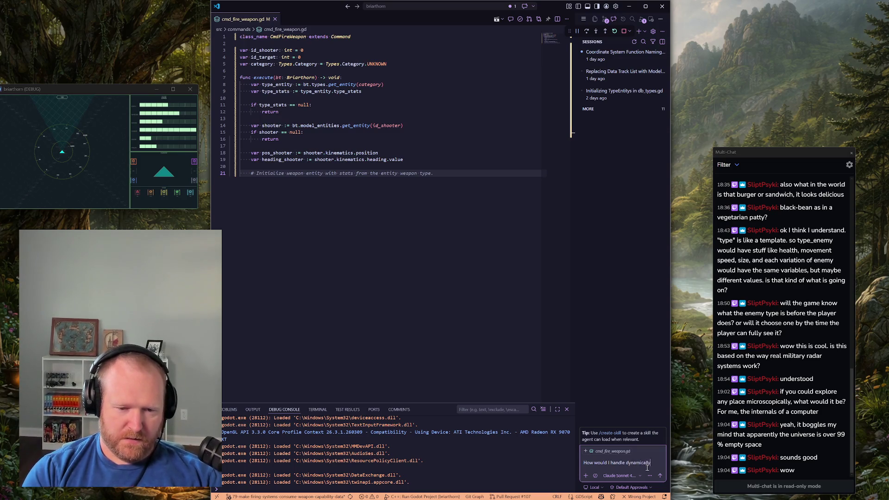
pyautogui.write(' loadingand assign')
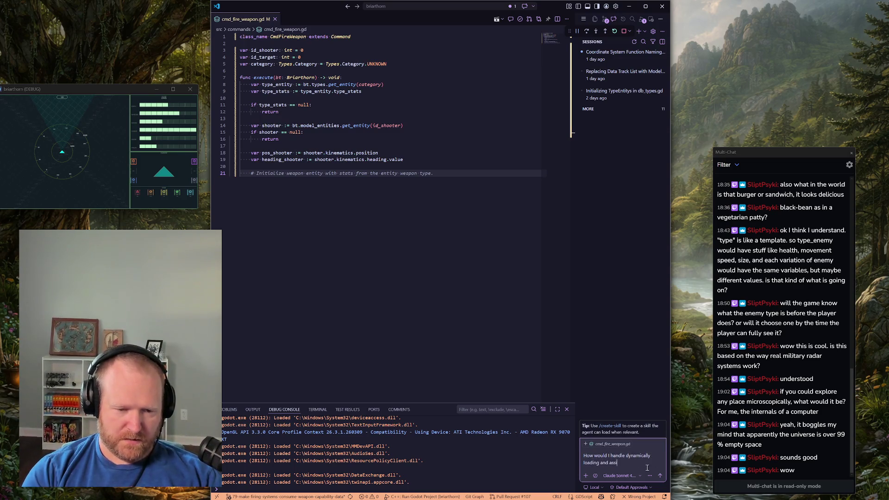
pyautogui.write('ing tra')
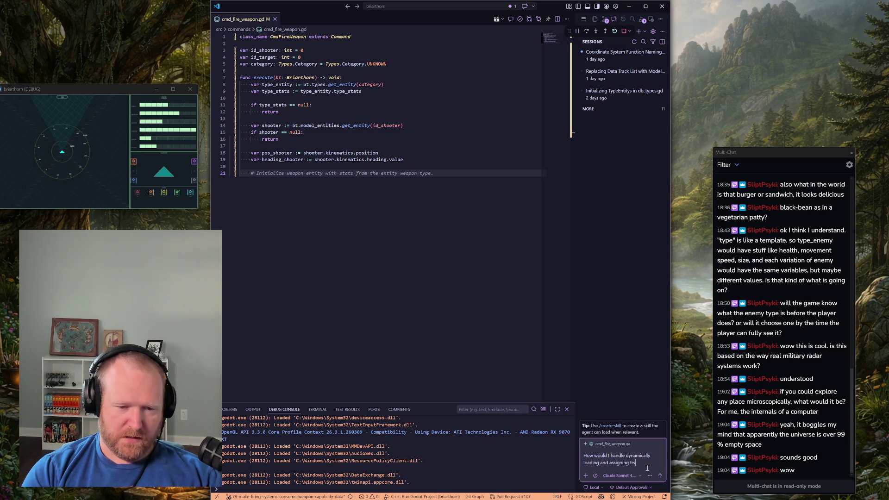
pyautogui.write(' files')
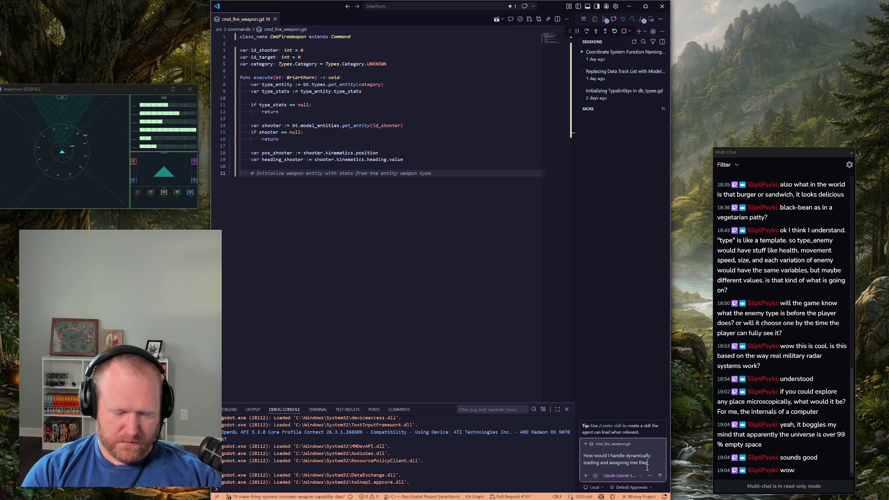
pyautogui.write('o ')
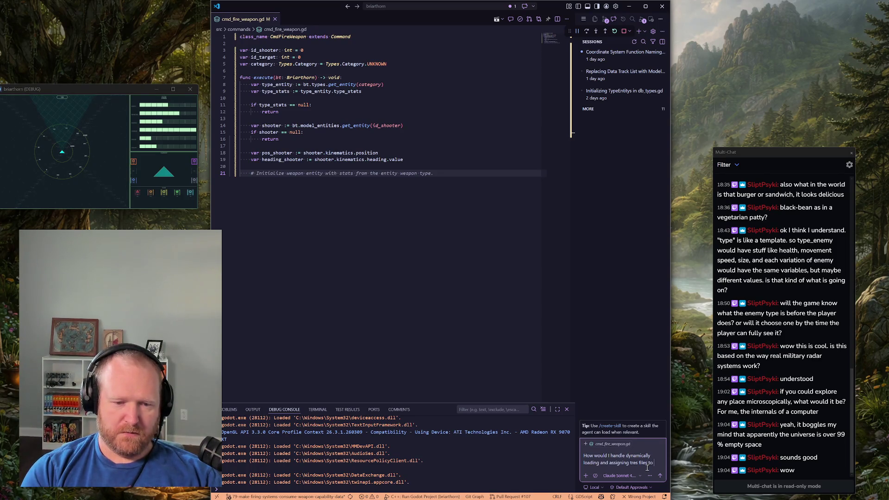
pyautogui.write(' node?')
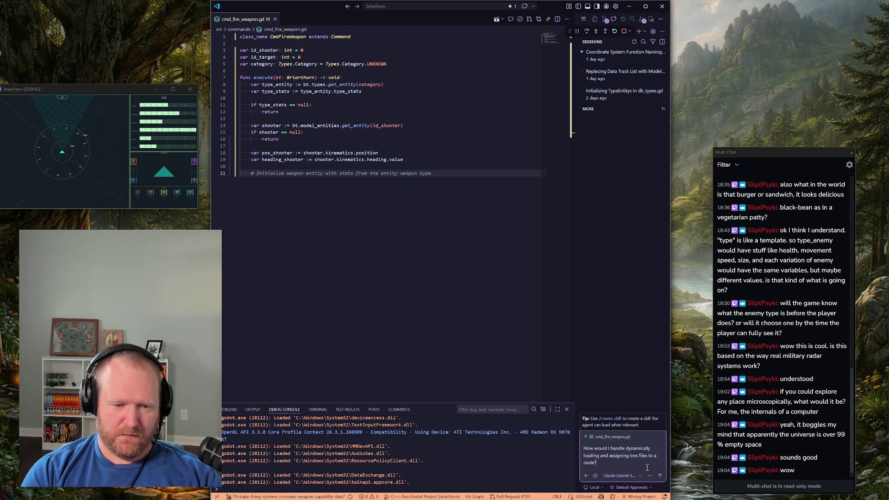
pyautogui.press('Return')
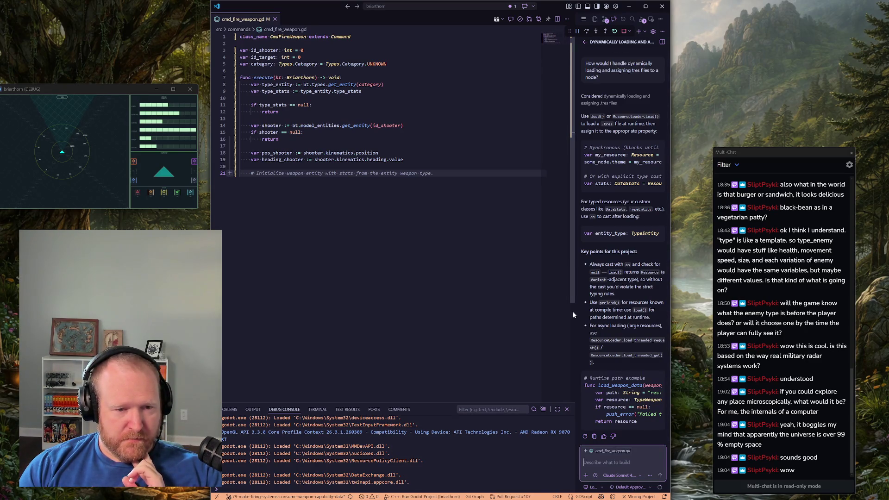
pyautogui.moveTo(573, 311); pyautogui.dragTo(525, 311)
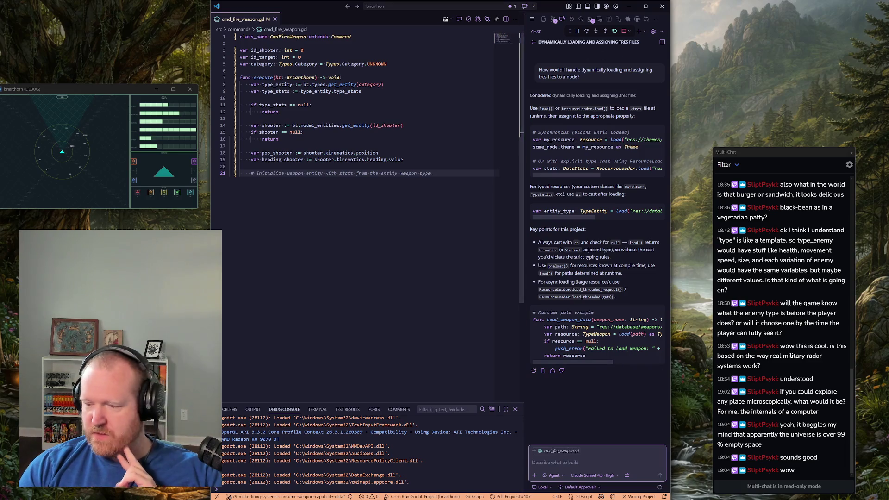
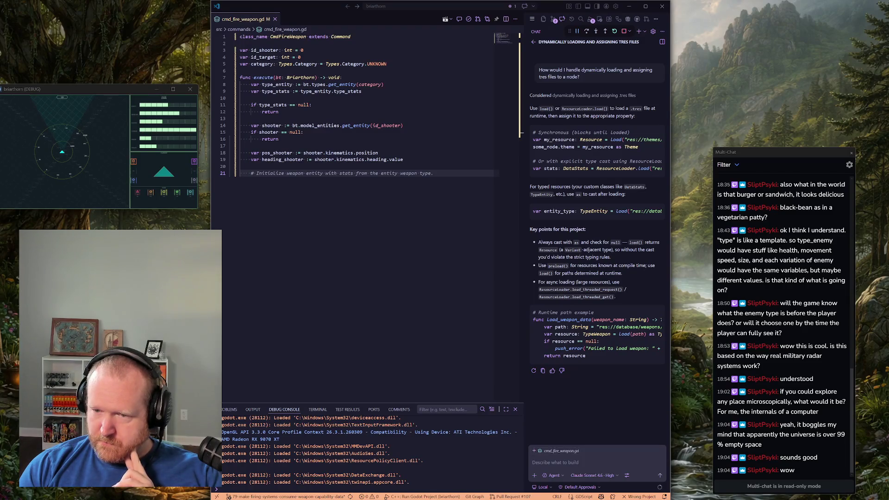
# Switch to VS Code and scroll the chat's resource-loading code blocks sideways to read them.
pyautogui.hotkey('alt', 'Tab')
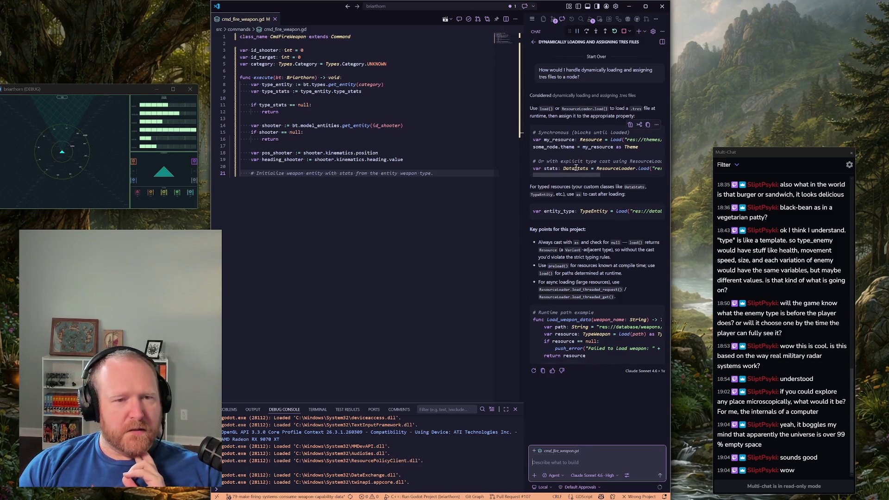
pyautogui.moveTo(565, 176)
pyautogui.mouseDown()
pyautogui.moveTo(608, 179)
pyautogui.moveTo(567, 185)
pyautogui.mouseUp()
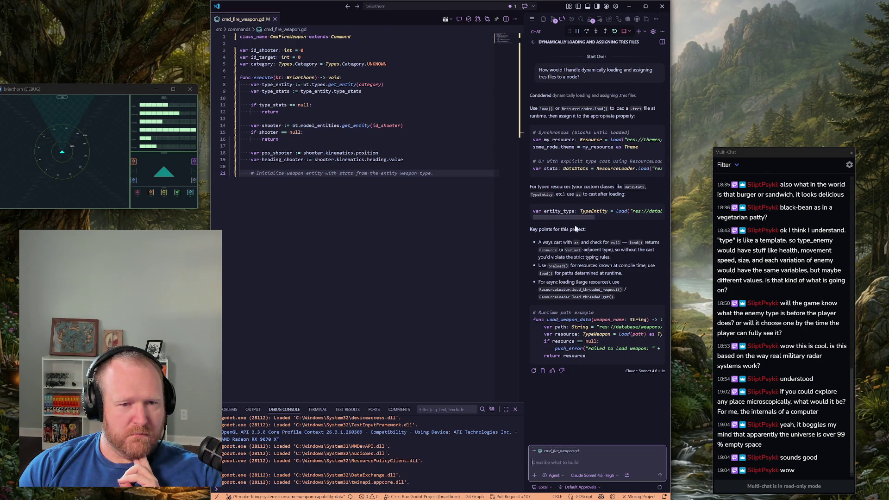
pyautogui.moveTo(571, 216)
pyautogui.mouseDown()
pyautogui.moveTo(644, 221)
pyautogui.moveTo(564, 223)
pyautogui.mouseUp()
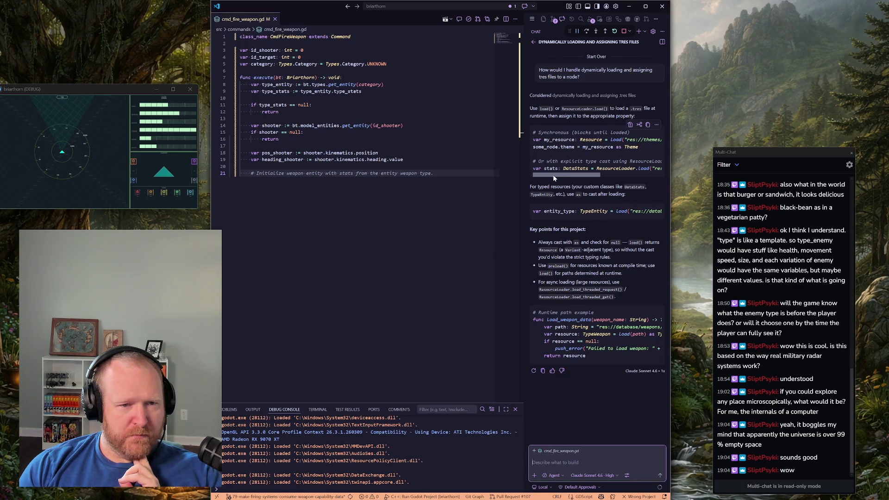
pyautogui.moveTo(553, 174)
pyautogui.mouseDown()
pyautogui.moveTo(594, 182)
pyautogui.moveTo(546, 185)
pyautogui.mouseUp()
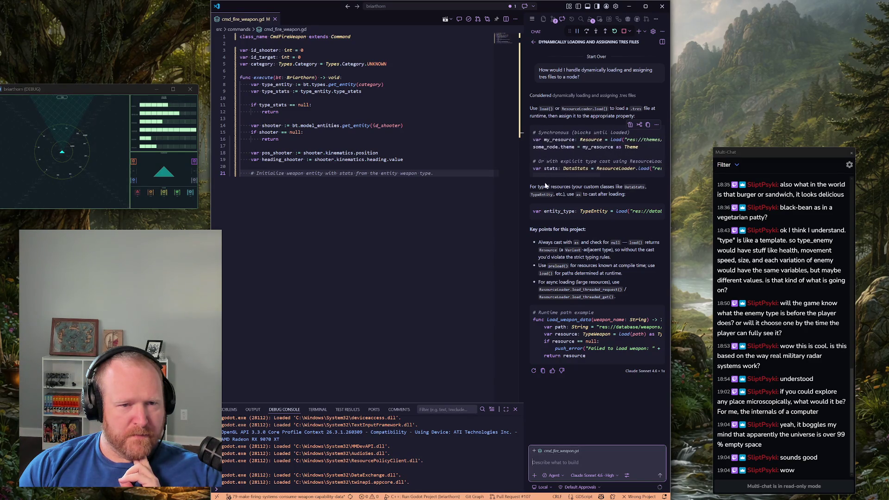
# Open the integrated browser at google.com and search for 'godot resourceloader'.
pyautogui.hotkey('ctrl', 'shift', 'p')
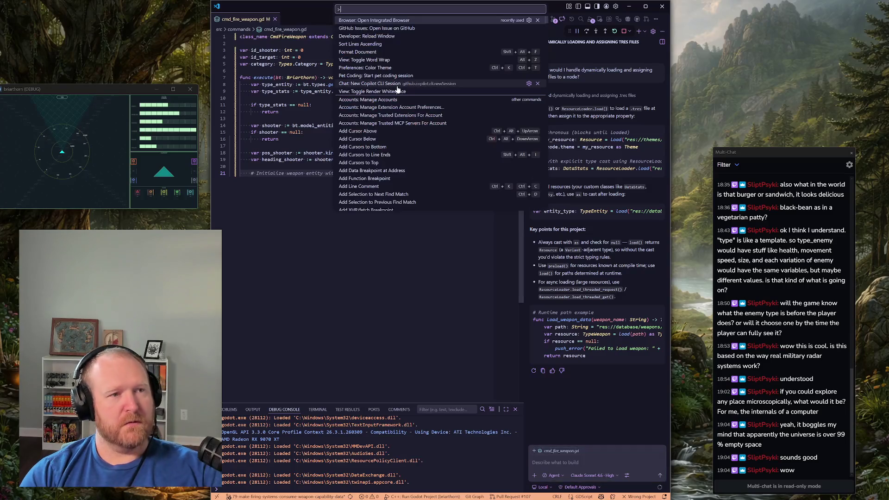
pyautogui.click(398, 89)
pyautogui.write('goo')
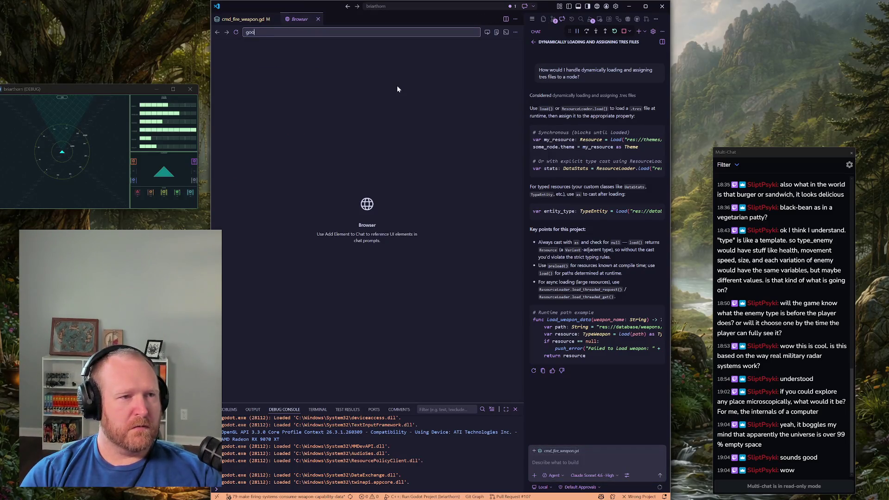
pyautogui.write('gle.com')
pyautogui.press('Return')
pyautogui.write('godot ')
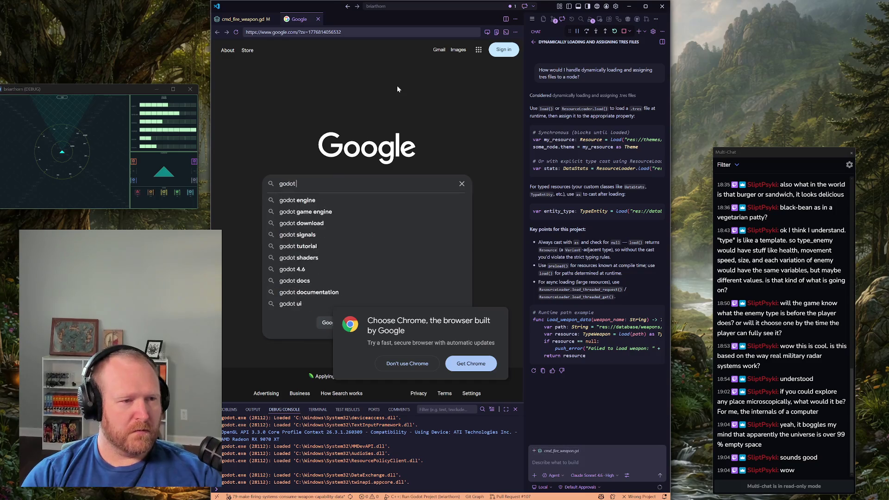
pyautogui.write('resourcelo')
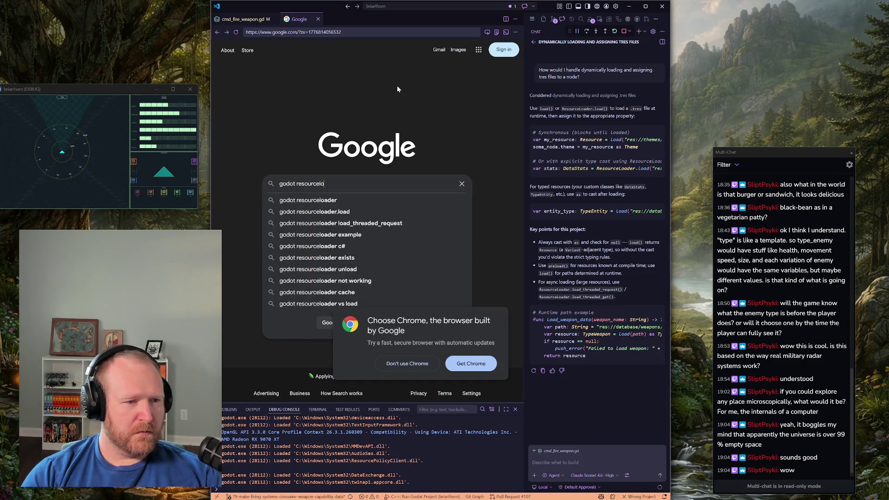
pyautogui.write('ader')
pyautogui.press('Return')
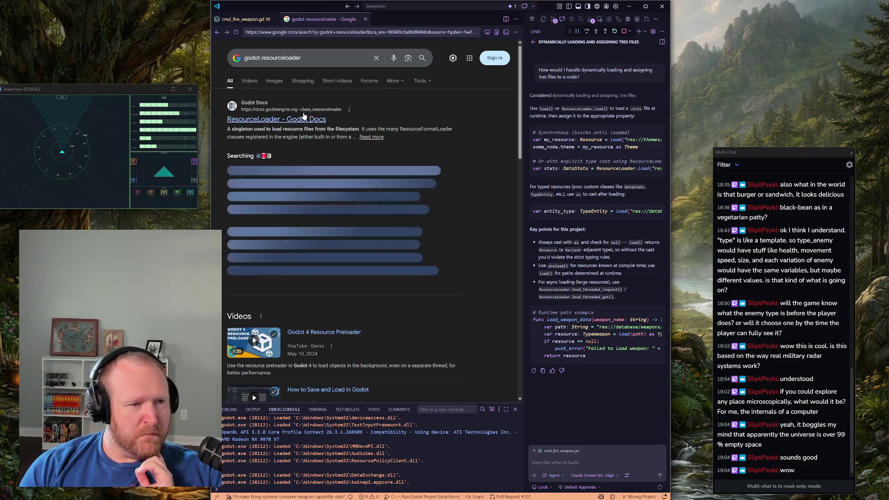
# Open the ResourceLoader Godot Docs result and highlight the Note about importing files and using load().
pyautogui.click(304, 118)
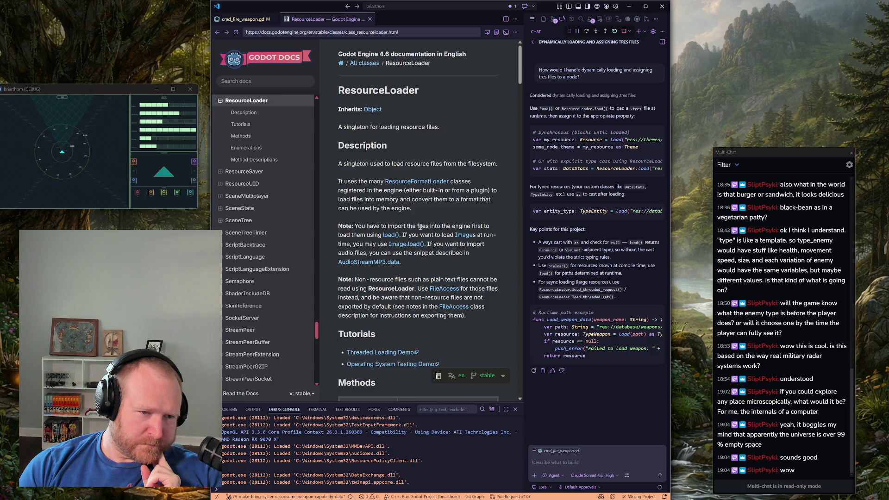
pyautogui.moveTo(431, 227); pyautogui.dragTo(488, 229)
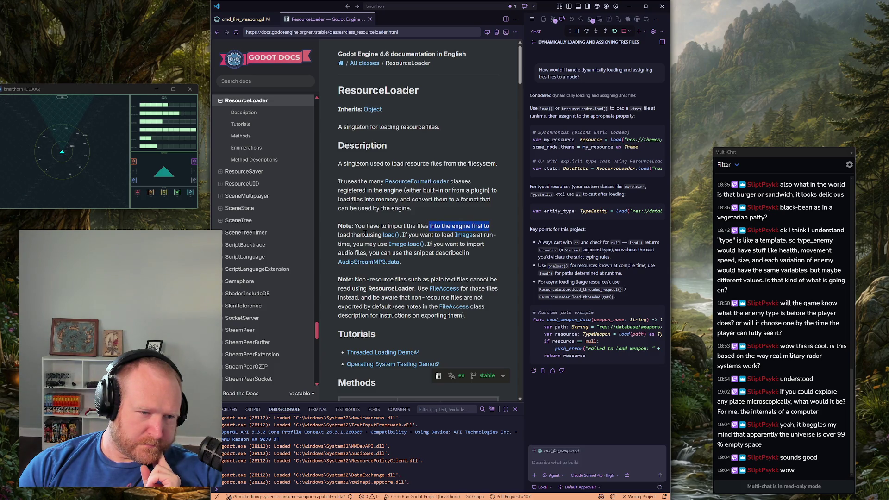
pyautogui.moveTo(366, 234); pyautogui.dragTo(385, 235)
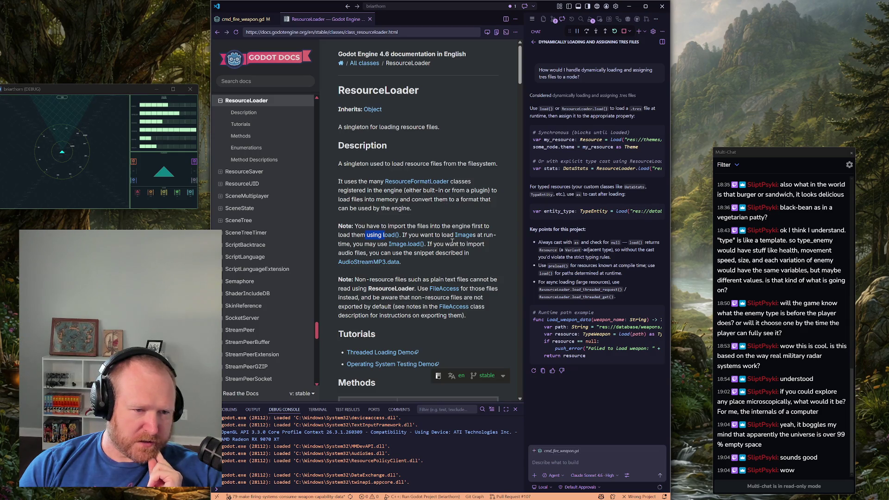
# Scroll through the Methods list and method descriptions, then return to the top of the page.
pyautogui.scroll(-3, 419, 253)
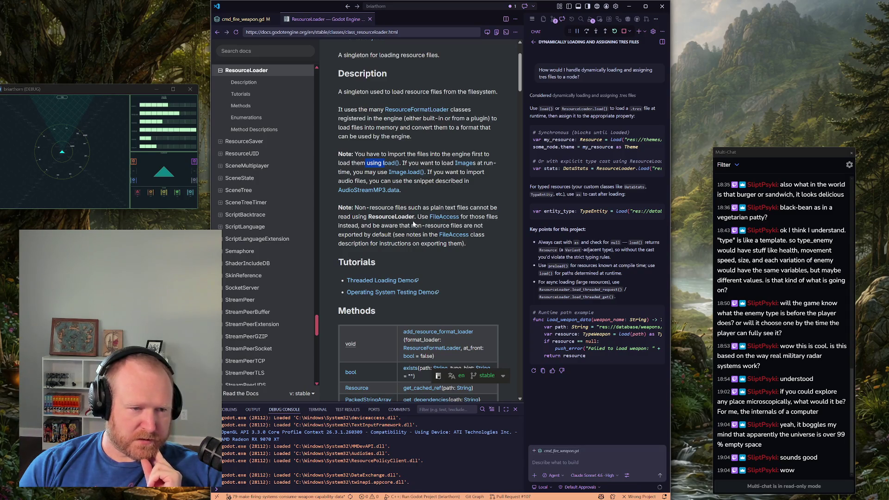
pyautogui.scroll(-6, 414, 224)
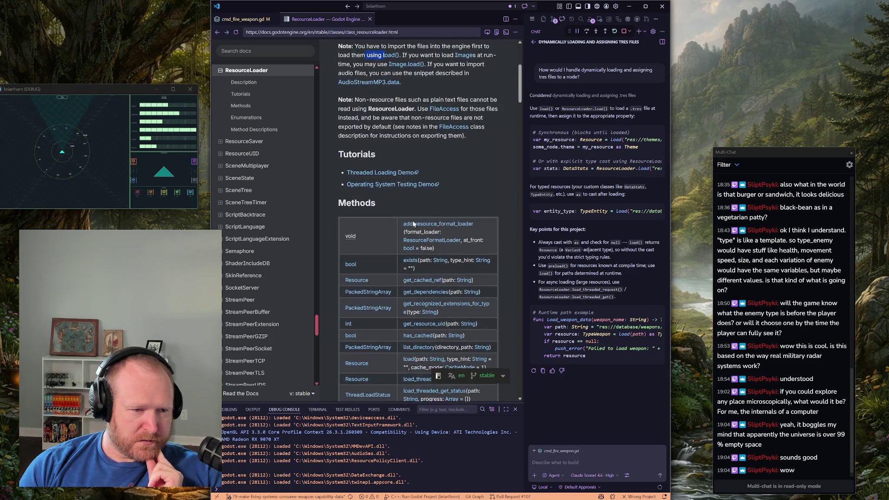
pyautogui.scroll(6, 413, 224)
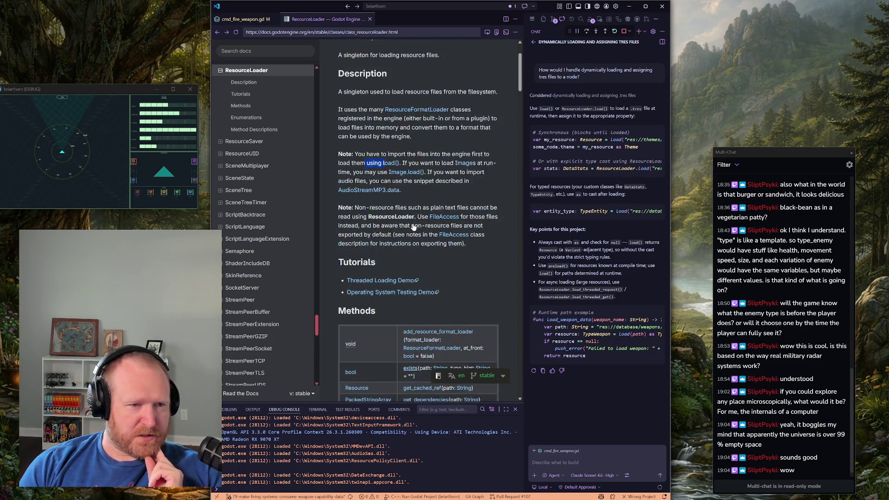
pyautogui.scroll(-6, 406, 225)
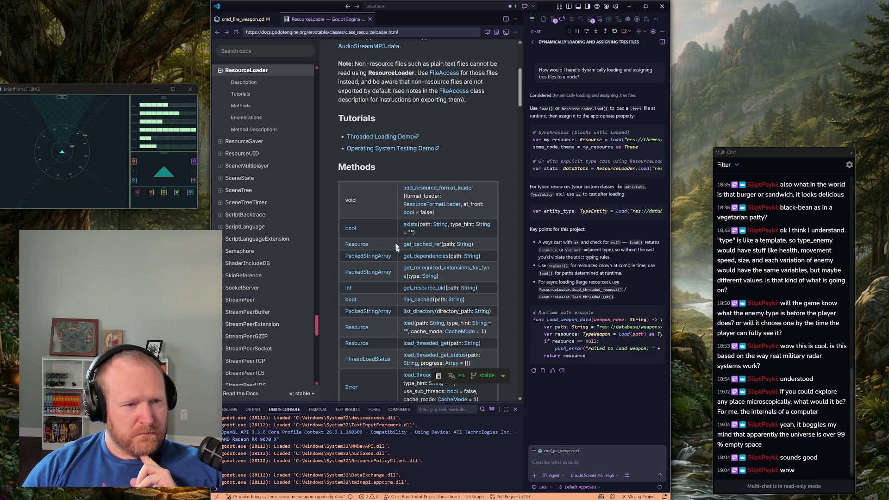
pyautogui.scroll(-15, 411, 130)
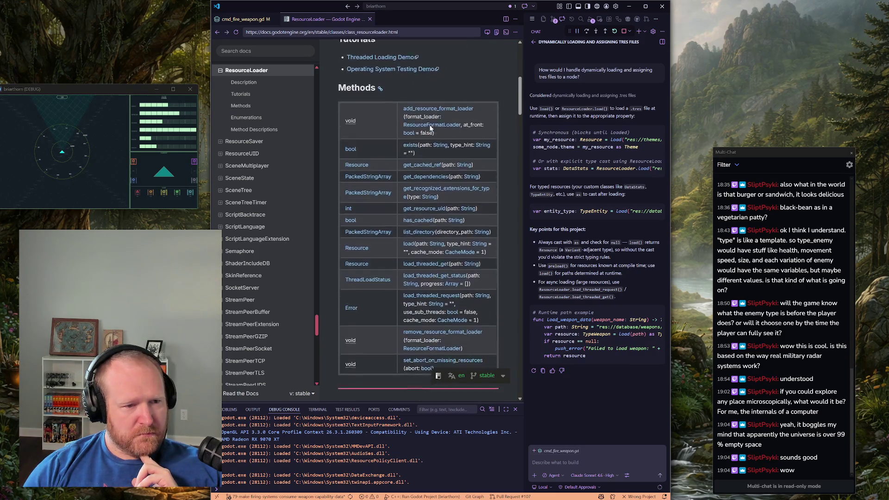
pyautogui.scroll(-20, 429, 126)
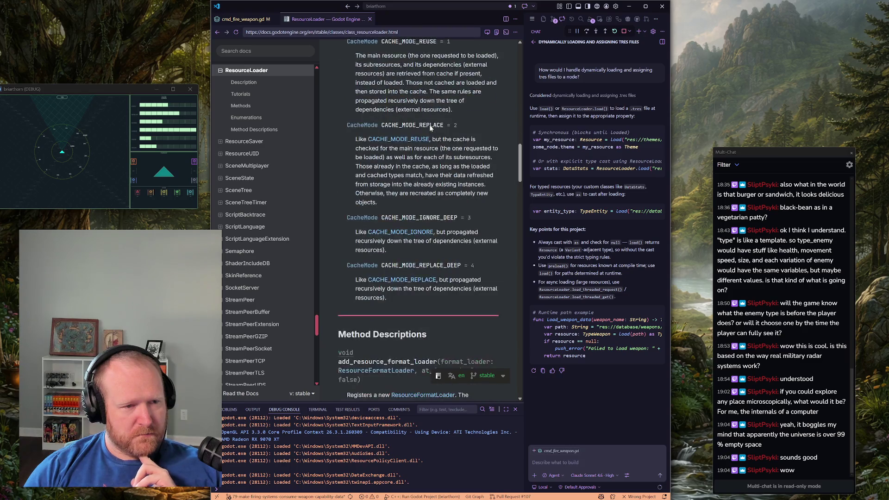
pyautogui.scroll(-20, 432, 134)
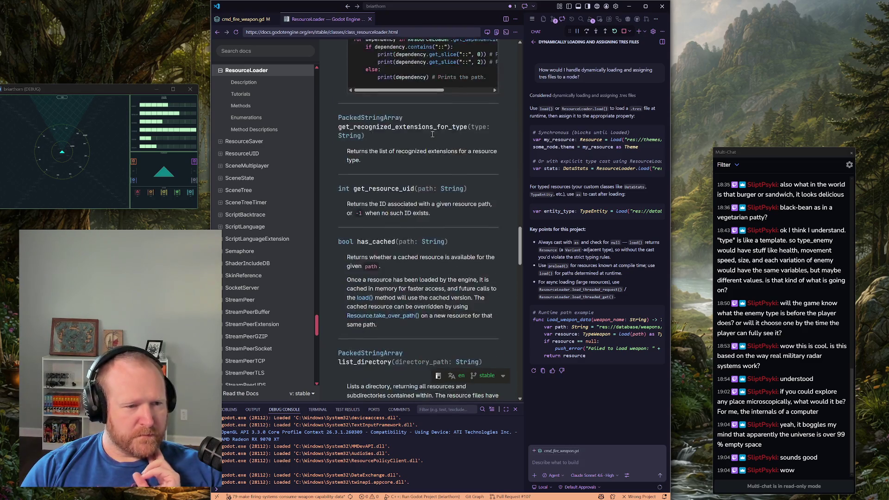
pyautogui.scroll(15, 432, 134)
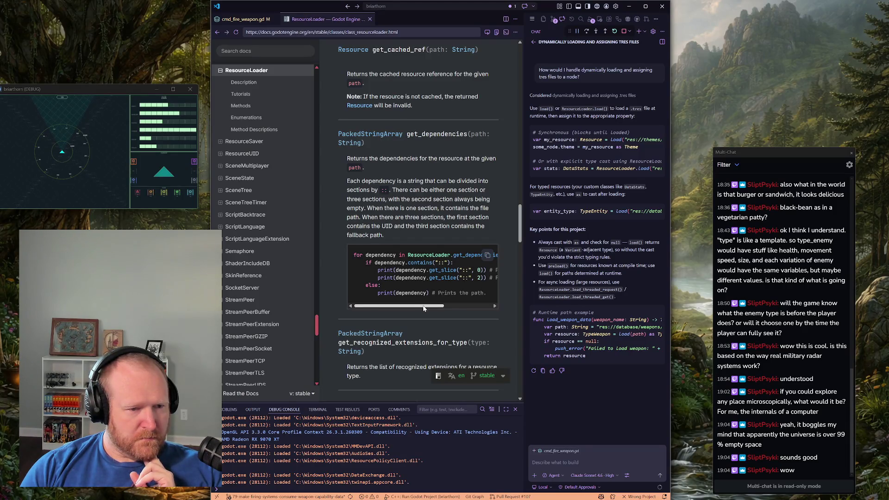
pyautogui.moveTo(425, 306); pyautogui.dragTo(467, 307)
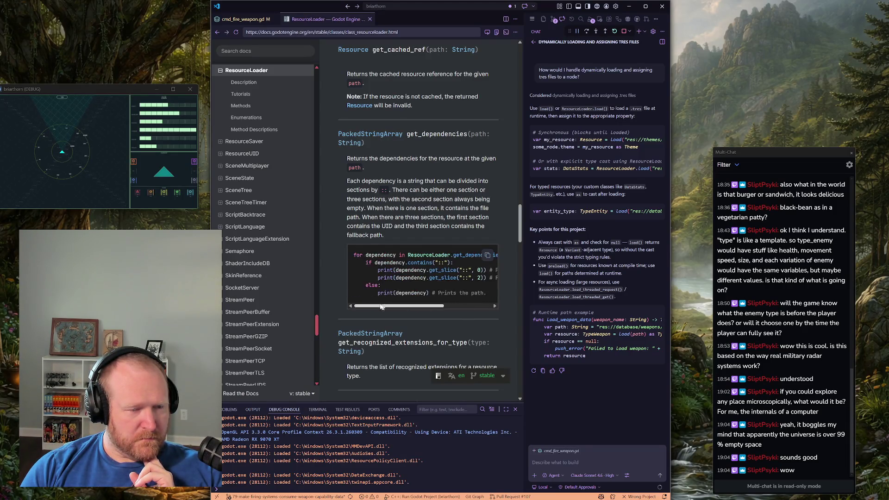
pyautogui.scroll(-10, 380, 299)
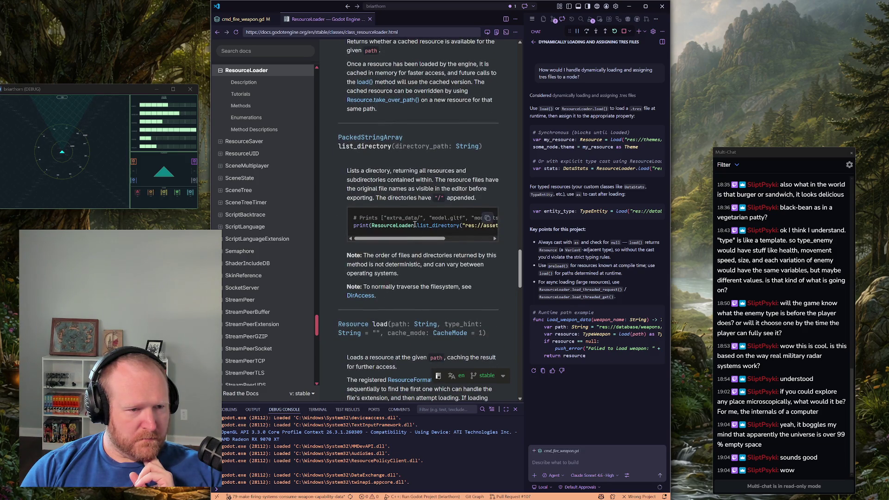
pyautogui.scroll(-8, 410, 241)
pyautogui.scroll(-4, 408, 253)
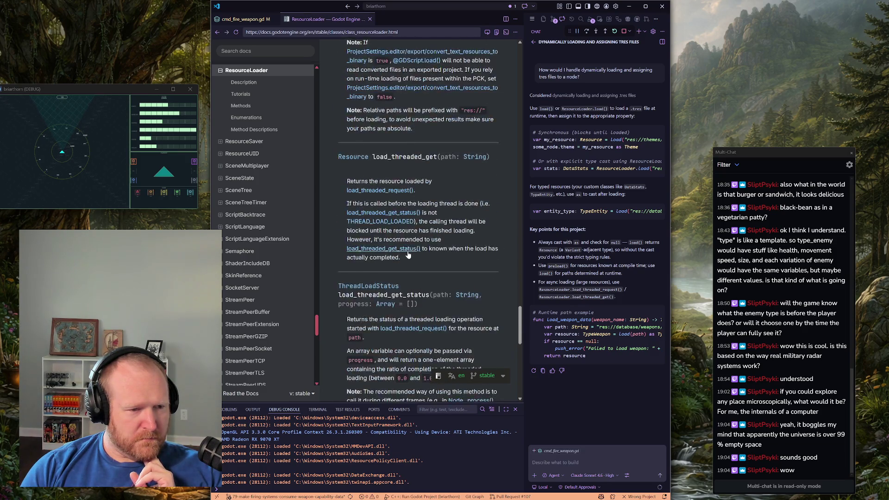
pyautogui.scroll(-4, 408, 254)
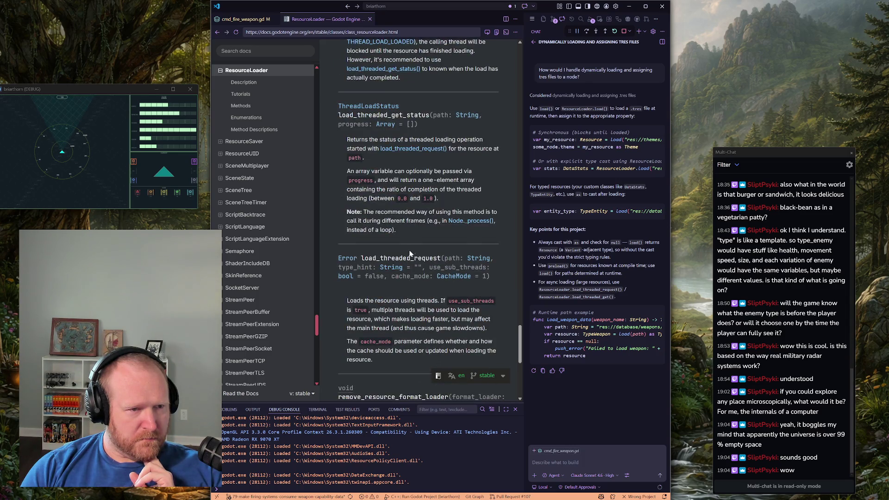
pyautogui.scroll(5, 487, 270)
pyautogui.moveTo(522, 302); pyautogui.dragTo(523, 52)
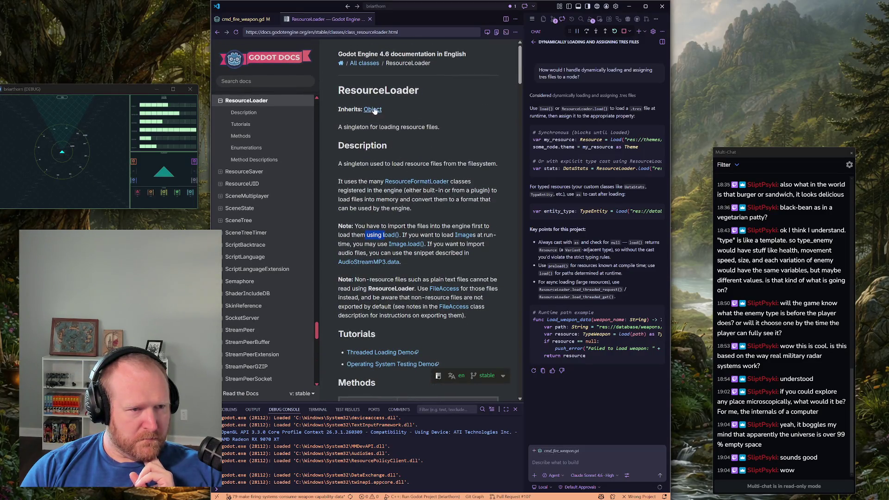
# Follow the Threaded Loading Demo link to its load_threaded.gd script on GitHub.
pyautogui.click(370, 354)
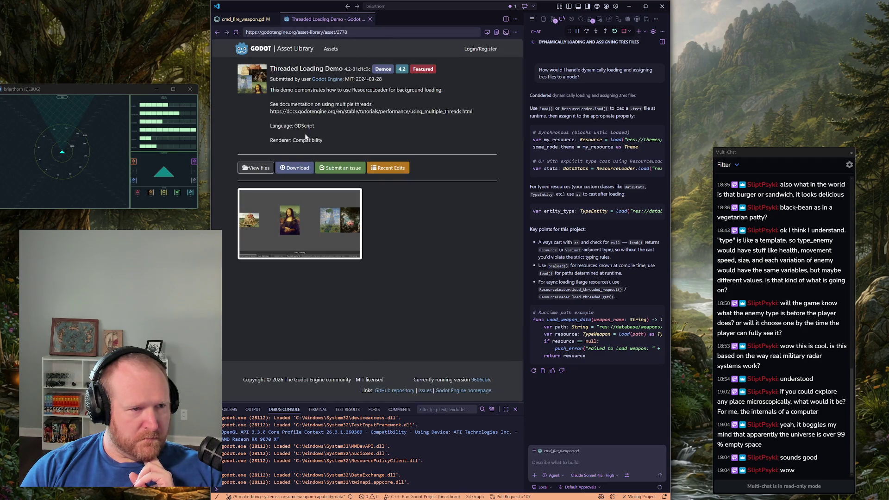
pyautogui.click(256, 171)
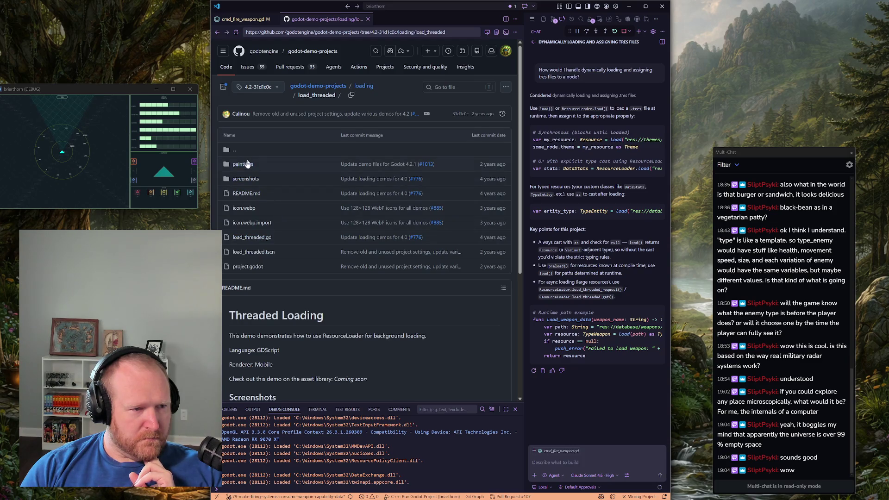
pyautogui.click(258, 239)
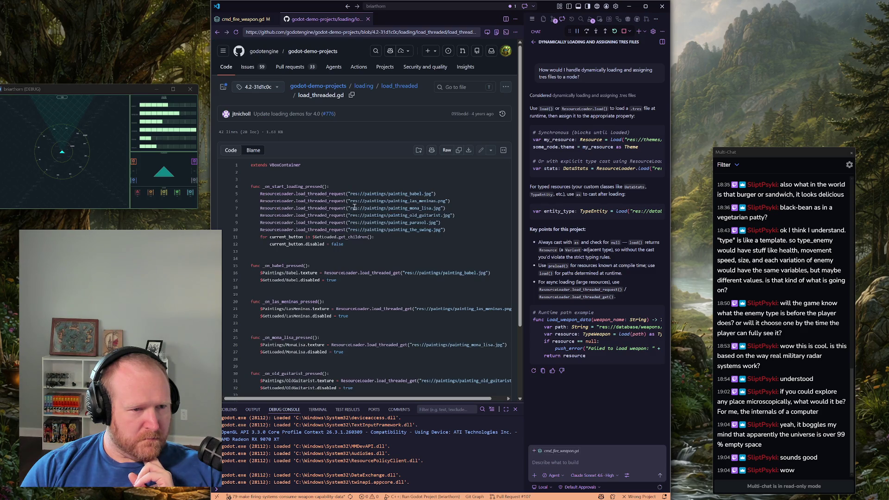
# Highlight the threaded load request lines, then go back to the ResourceLoader docs page.
pyautogui.moveTo(445, 230); pyautogui.dragTo(329, 187)
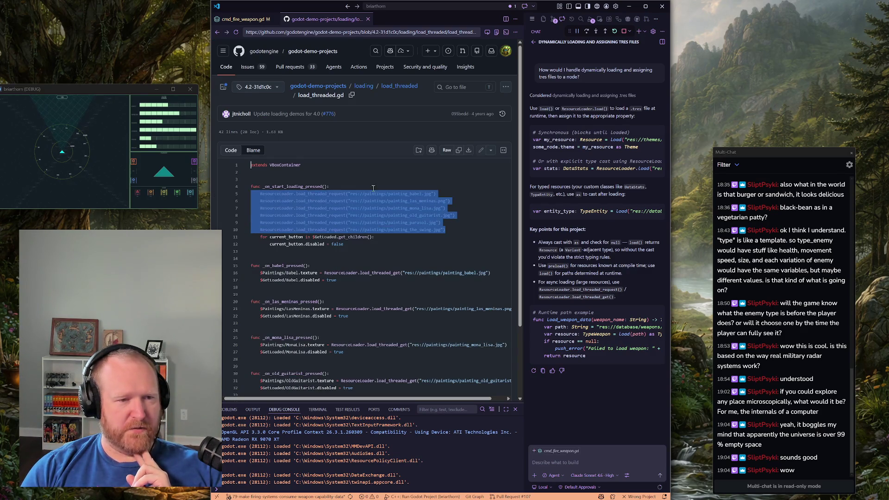
pyautogui.click(330, 186)
pyautogui.hotkey('alt', 'Left')
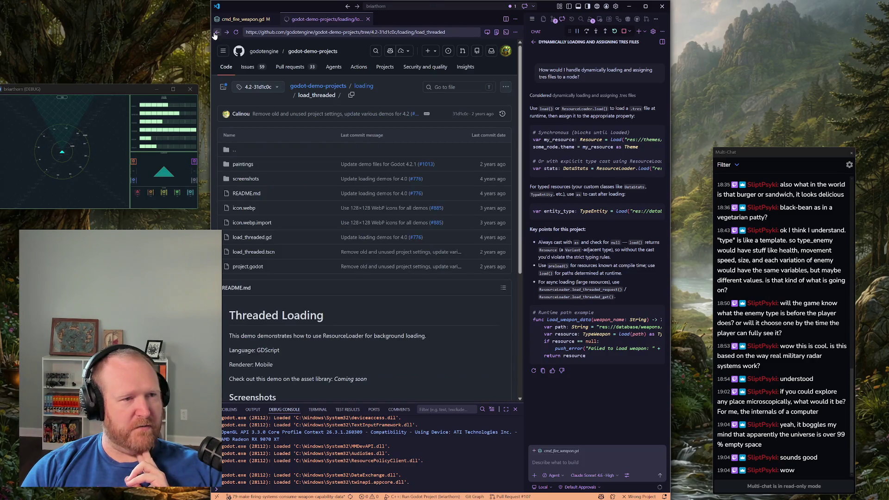
pyautogui.hotkey('alt', 'Left')
# Search Google for 'godot load' and open the Runtime file loading and saving docs page.
pyautogui.click(318, 31)
pyautogui.write('google')
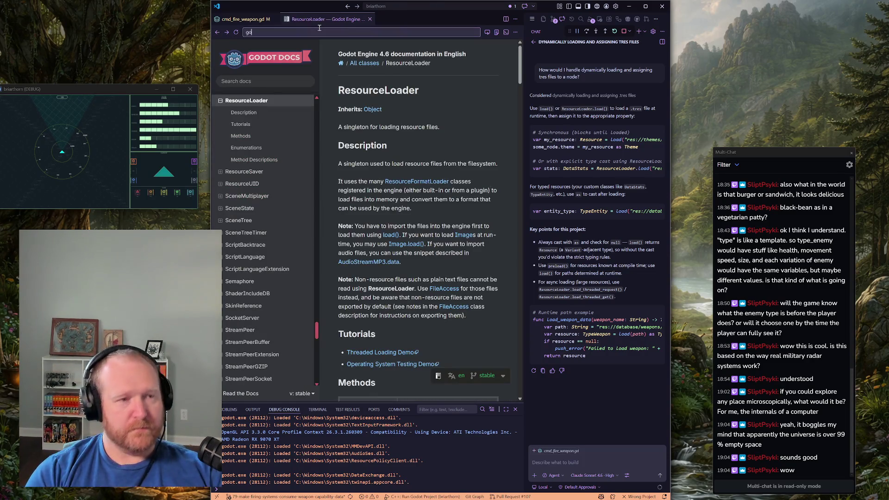
pyautogui.press('Return')
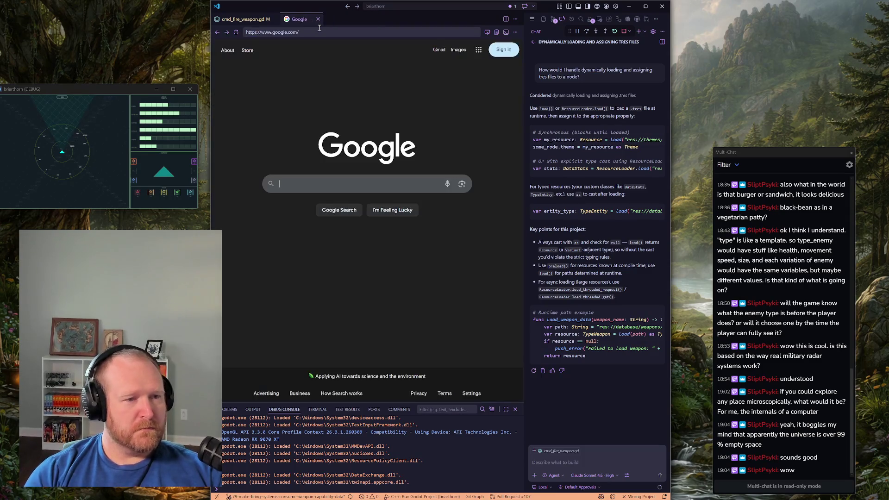
pyautogui.write('godot load')
pyautogui.press('Return')
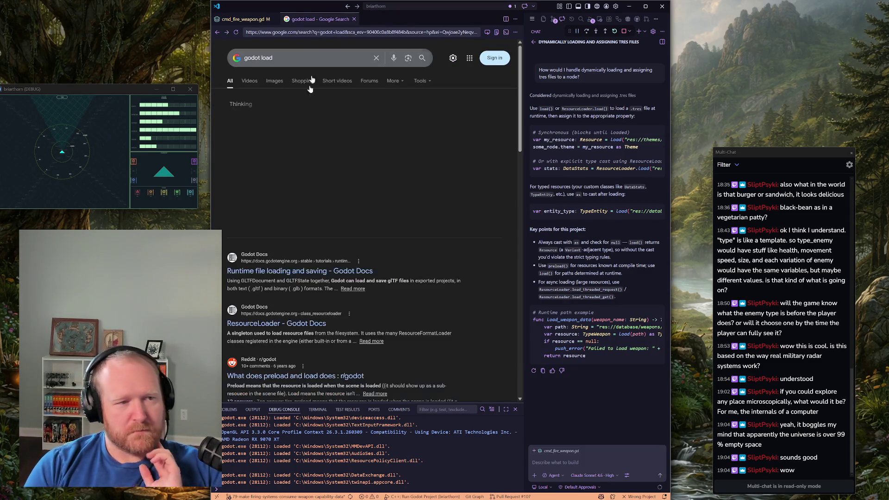
pyautogui.click(270, 274)
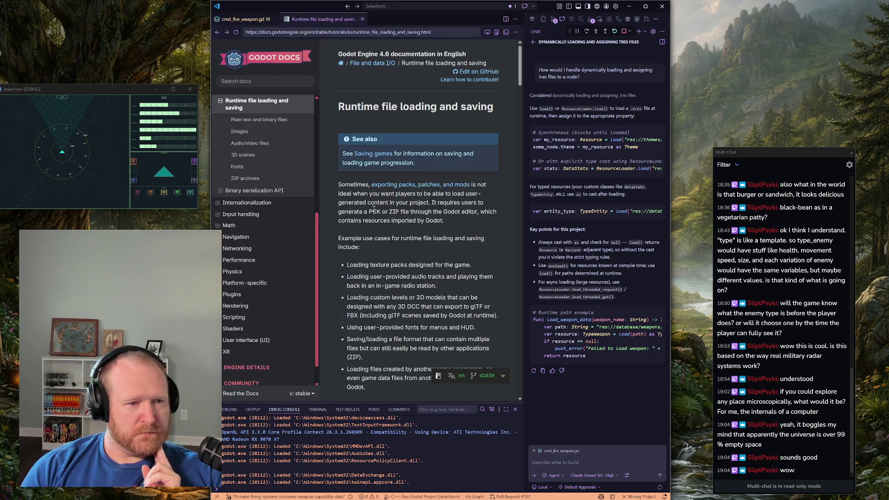
pyautogui.scroll(-5, 374, 209)
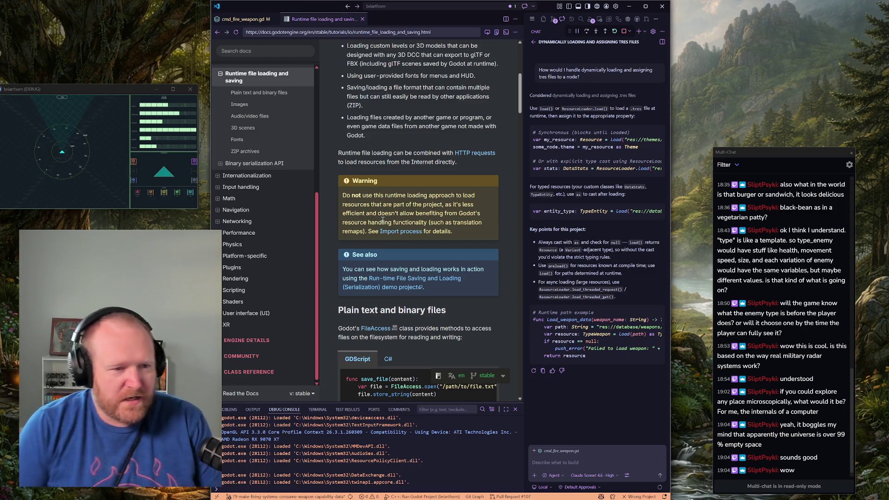
pyautogui.scroll(1, 383, 221)
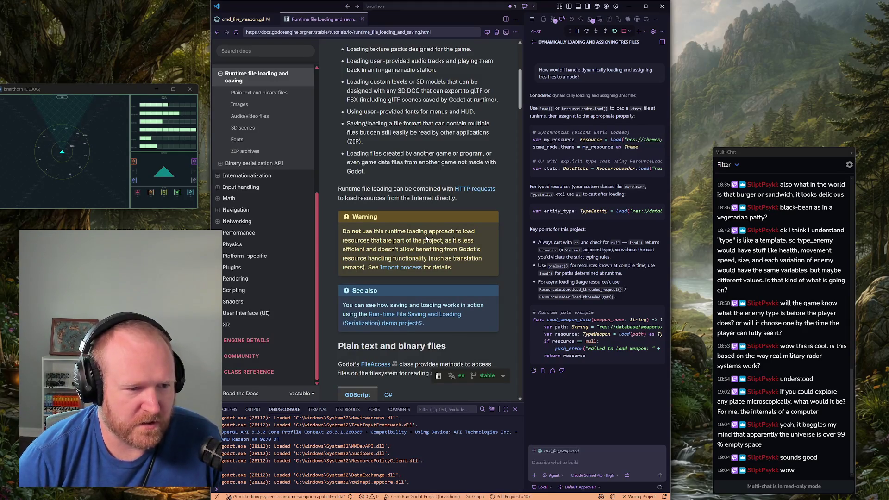
pyautogui.click(401, 267)
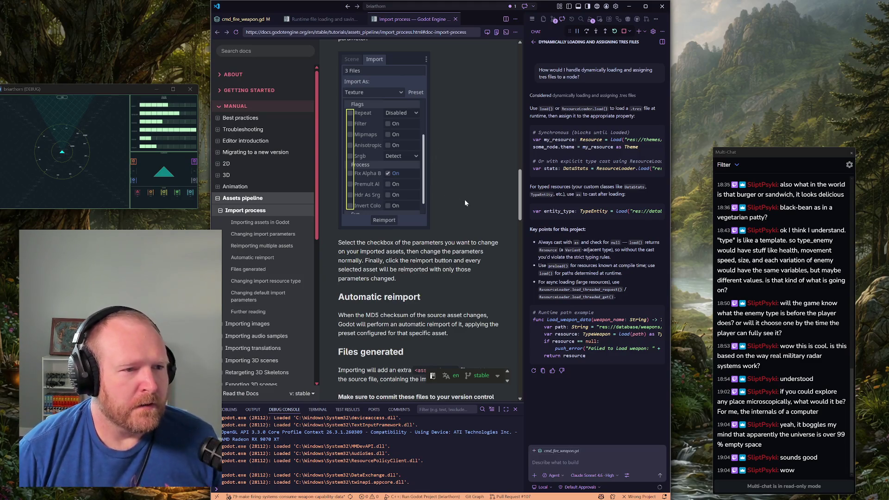
pyautogui.scroll(3, 467, 204)
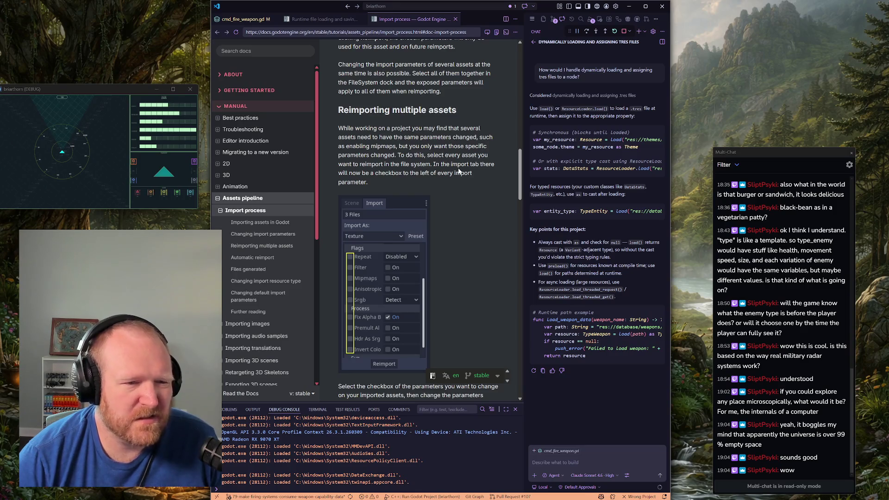
pyautogui.scroll(-3, 459, 172)
pyautogui.scroll(-6, 459, 172)
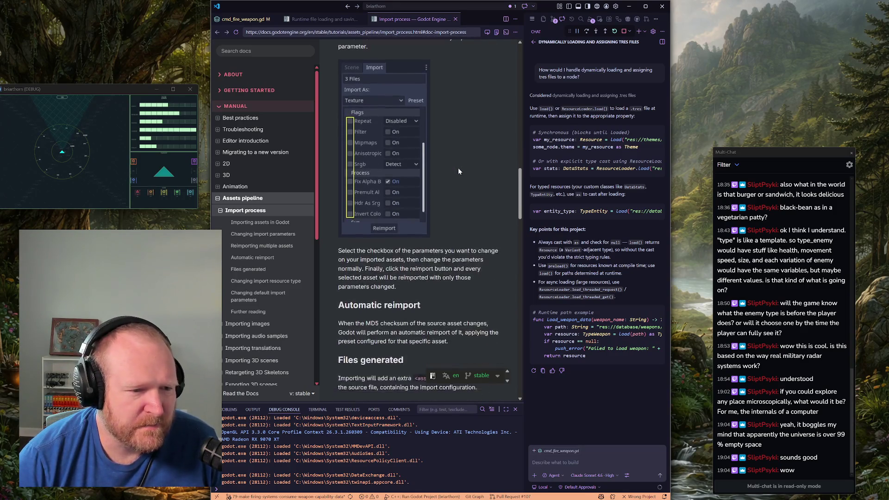
pyautogui.scroll(-13, 459, 171)
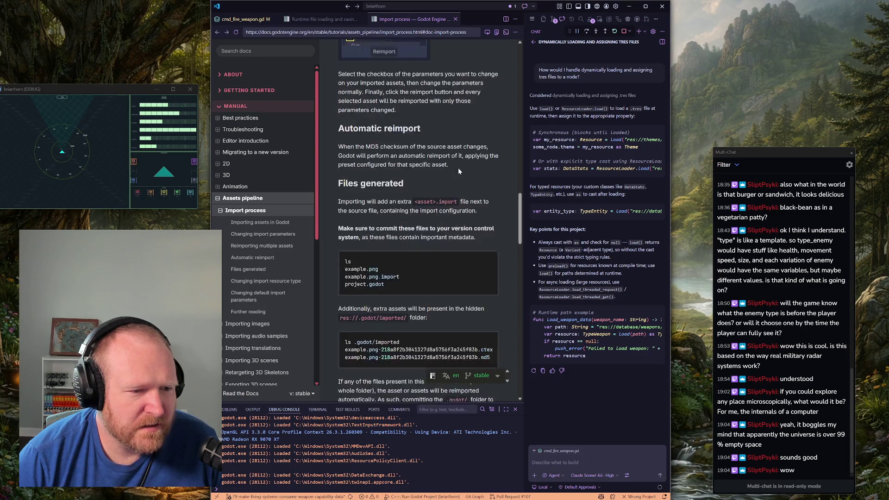
pyautogui.scroll(-9, 458, 172)
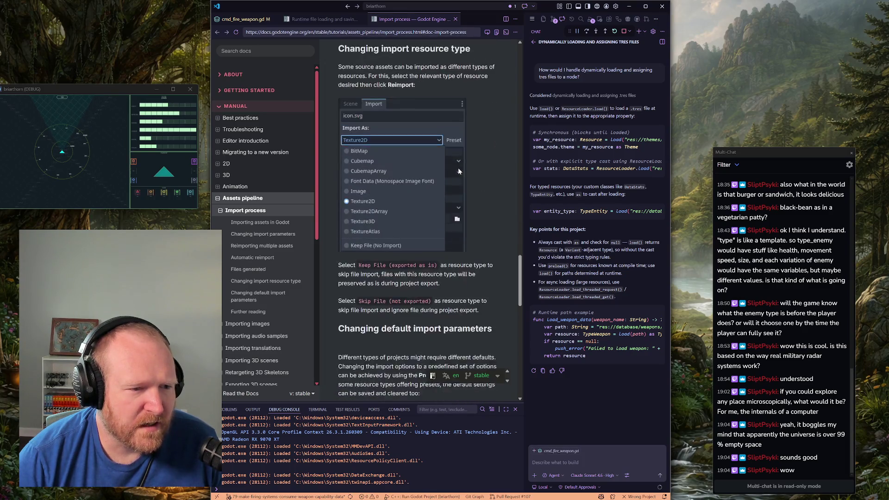
pyautogui.scroll(-6, 458, 171)
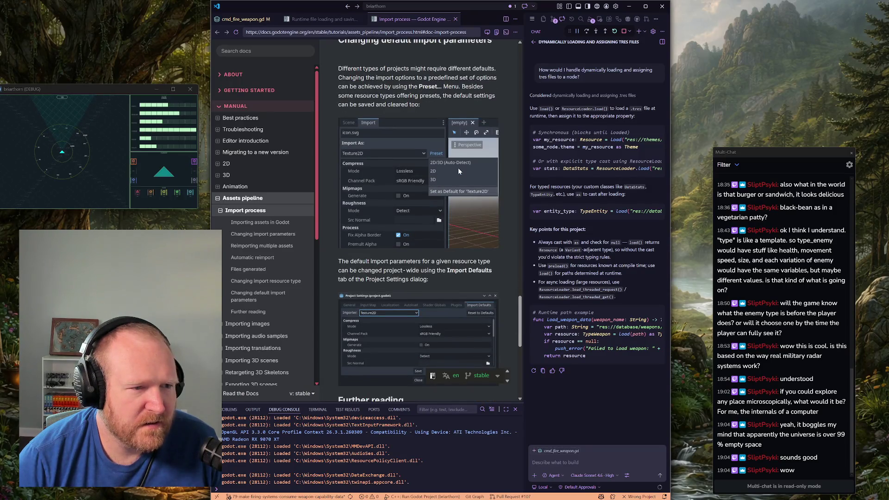
pyautogui.scroll(-5, 458, 171)
pyautogui.scroll(-12, 457, 167)
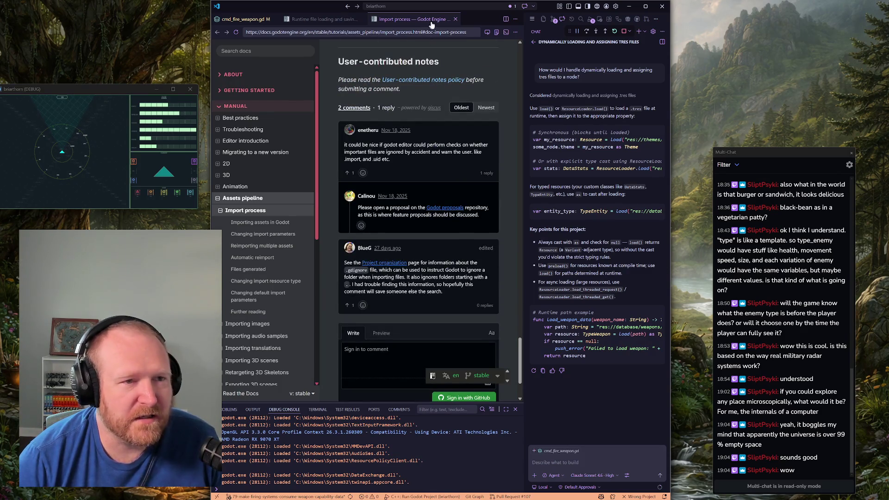
pyautogui.click(455, 19)
# Scroll through the rest of the runtime loading tutorial and select the current web address.
pyautogui.scroll(-7, 469, 189)
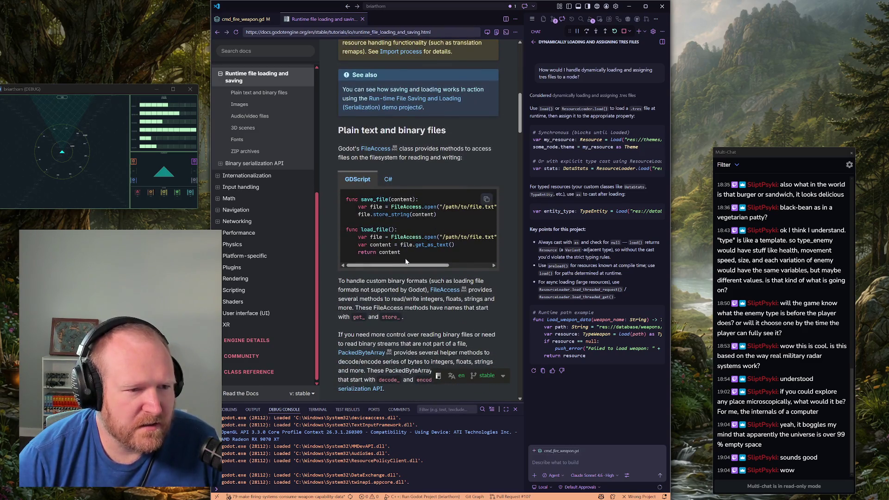
pyautogui.moveTo(407, 265)
pyautogui.mouseDown()
pyautogui.moveTo(447, 265)
pyautogui.moveTo(374, 261)
pyautogui.mouseUp()
pyautogui.scroll(-12, 443, 274)
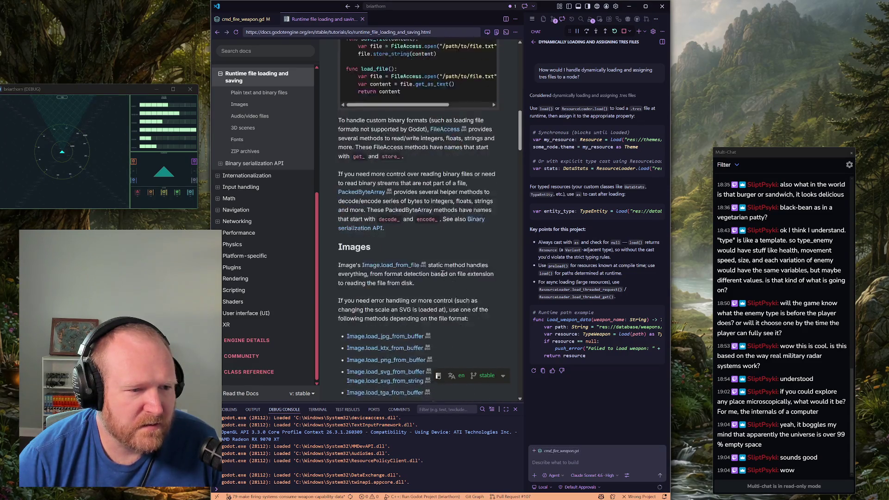
pyautogui.scroll(-7, 443, 274)
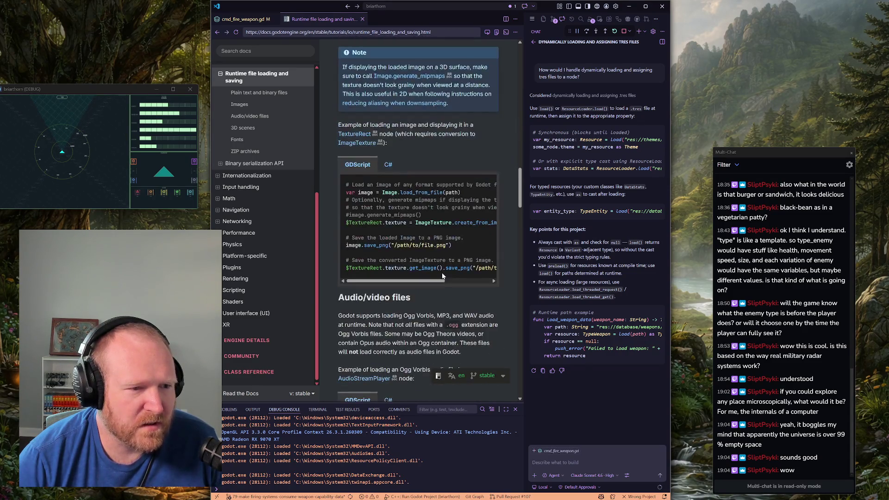
pyautogui.scroll(-7, 419, 282)
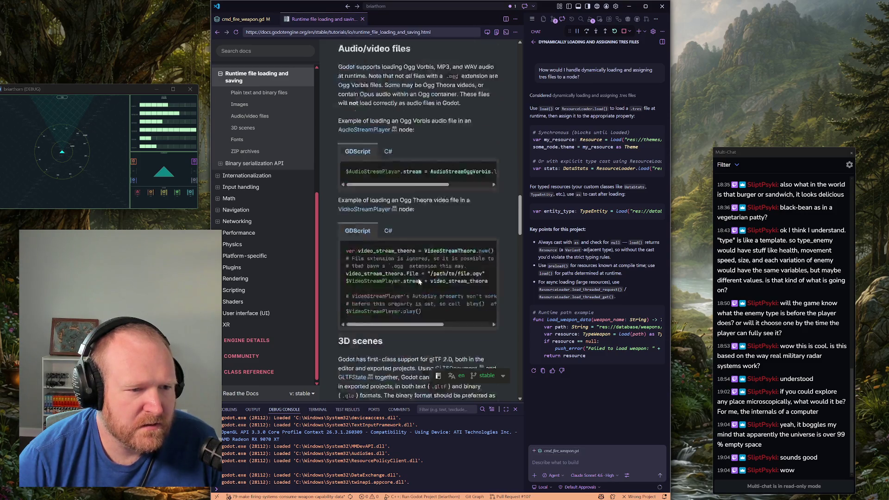
pyautogui.click(343, 33)
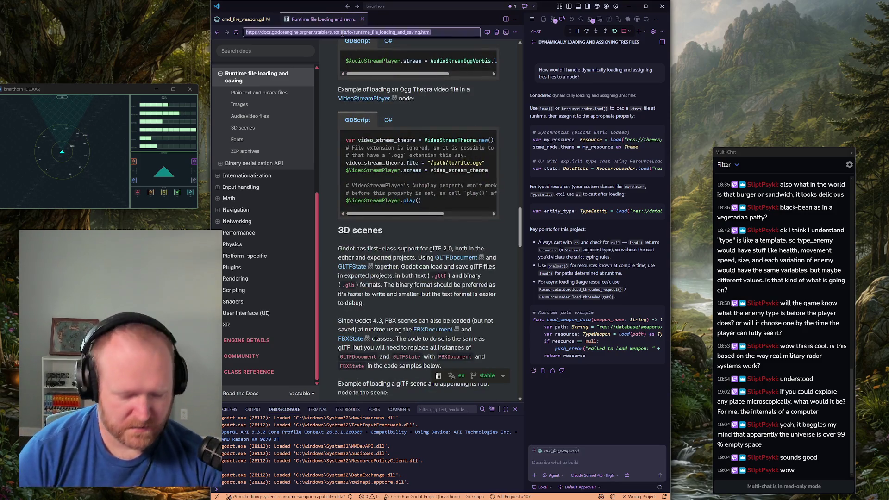
# Load google.com and search for 'godot load tres'.
pyautogui.write('google.com')
pyautogui.press('Return')
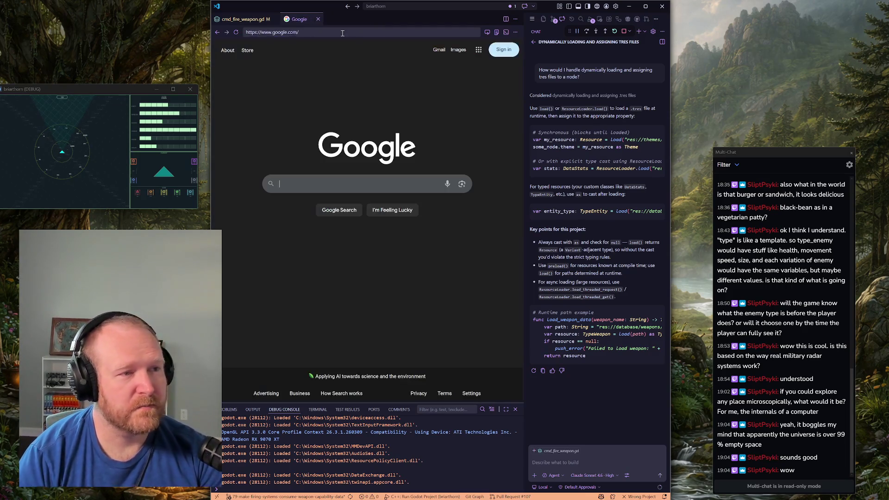
pyautogui.write('godot load tres')
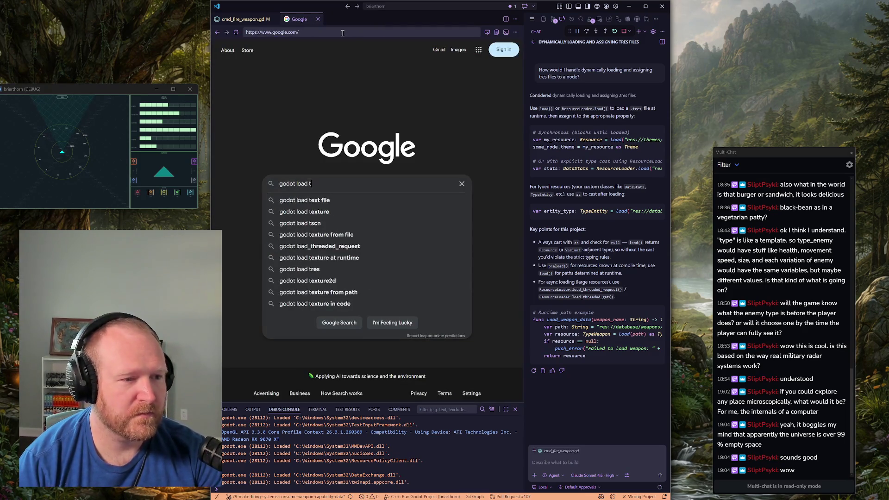
pyautogui.press('Return')
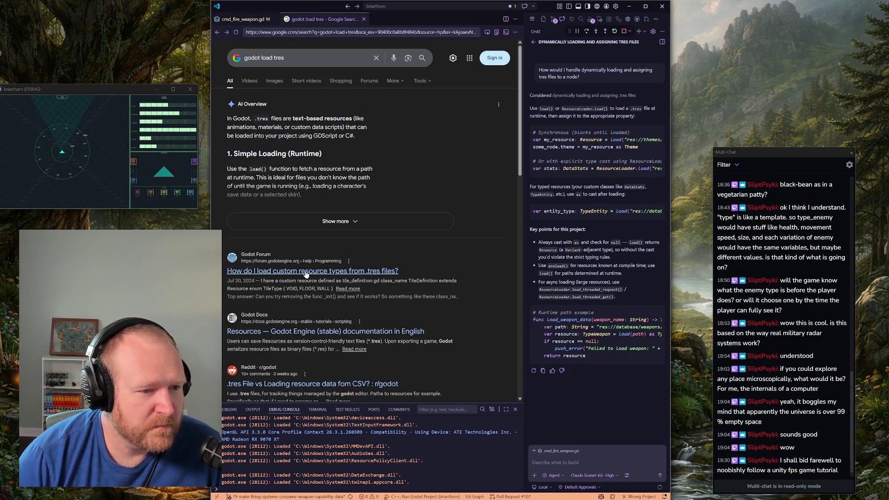
# Expand the AI Overview and scroll its load() and preload() code examples.
pyautogui.click(300, 220)
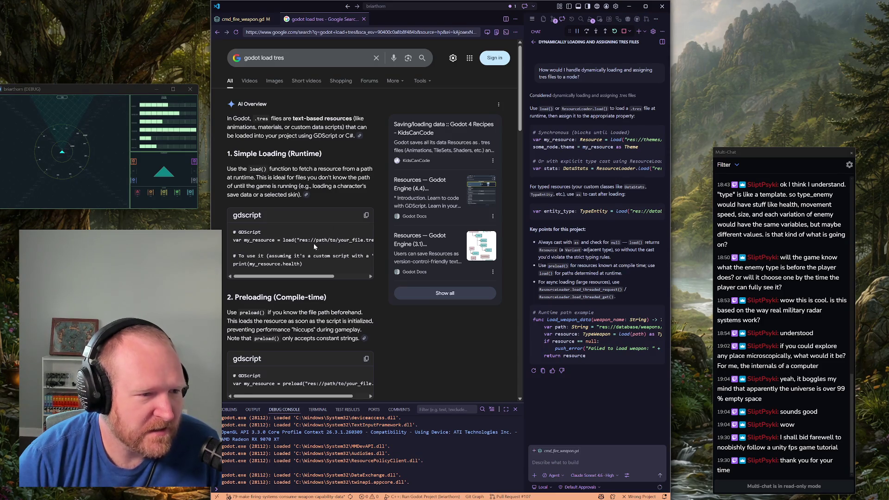
pyautogui.moveTo(304, 278)
pyautogui.mouseDown()
pyautogui.moveTo(325, 278)
pyautogui.moveTo(288, 279)
pyautogui.mouseUp()
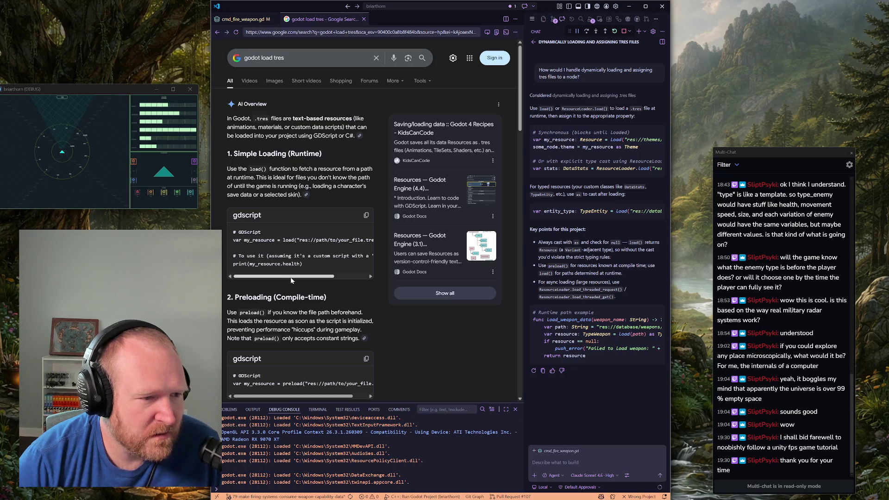
pyautogui.moveTo(290, 278)
pyautogui.mouseDown()
pyautogui.moveTo(387, 283)
pyautogui.moveTo(270, 283)
pyautogui.mouseUp()
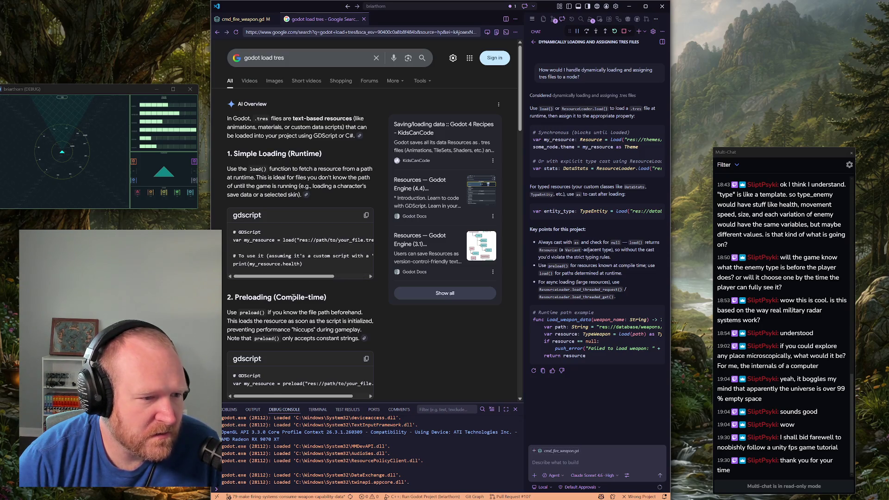
pyautogui.scroll(-2, 287, 305)
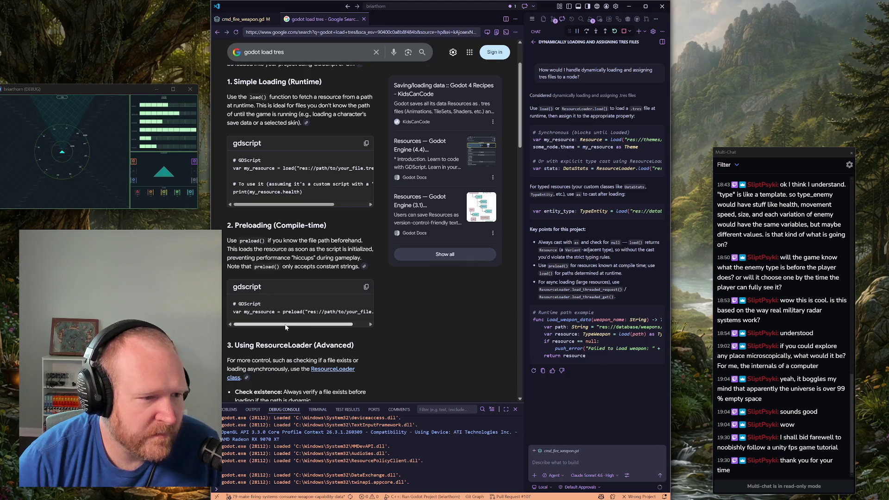
pyautogui.moveTo(300, 325)
pyautogui.mouseDown()
pyautogui.moveTo(327, 328)
pyautogui.moveTo(287, 326)
pyautogui.mouseUp()
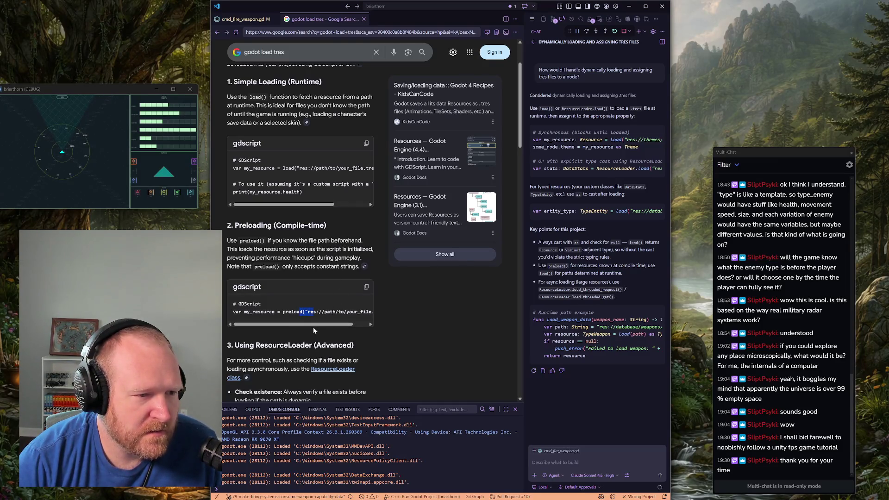
pyautogui.click(327, 257)
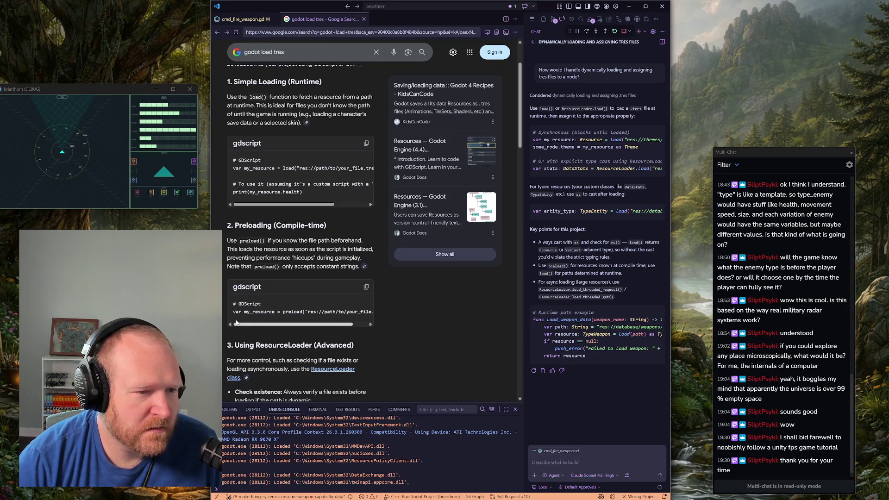
pyautogui.moveTo(237, 323); pyautogui.dragTo(251, 323)
pyautogui.moveTo(373, 312); pyautogui.dragTo(272, 314)
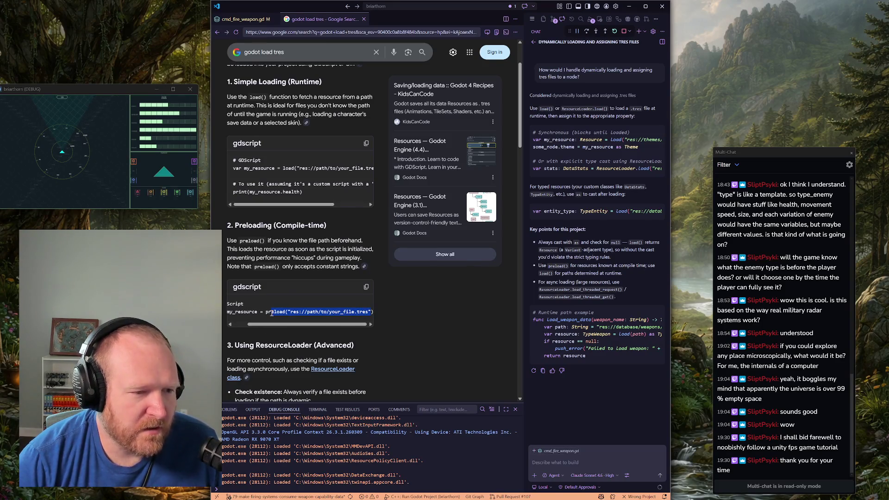
pyautogui.scroll(-2, 272, 314)
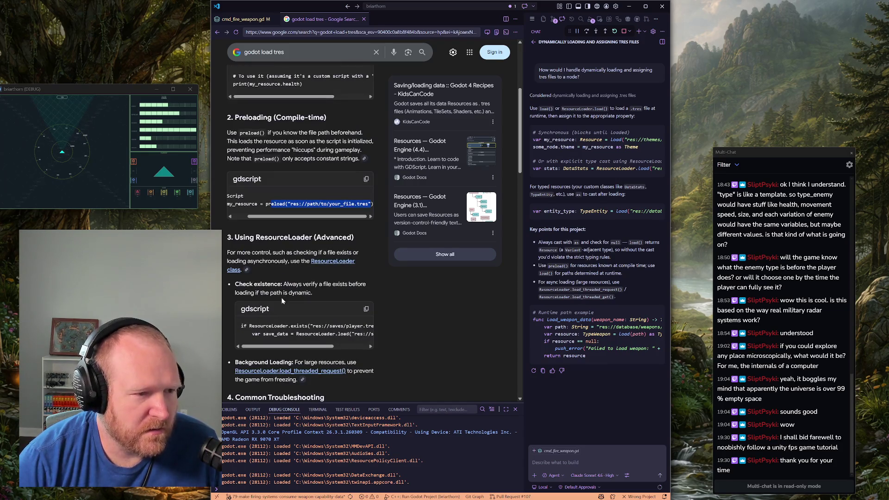
pyautogui.scroll(-1, 281, 299)
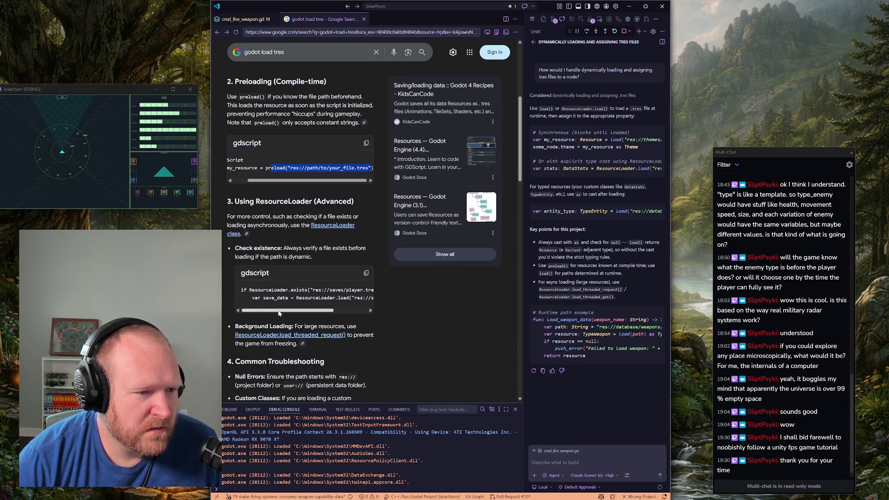
pyautogui.moveTo(279, 314)
pyautogui.mouseDown()
pyautogui.moveTo(307, 315)
pyautogui.moveTo(247, 320)
pyautogui.mouseUp()
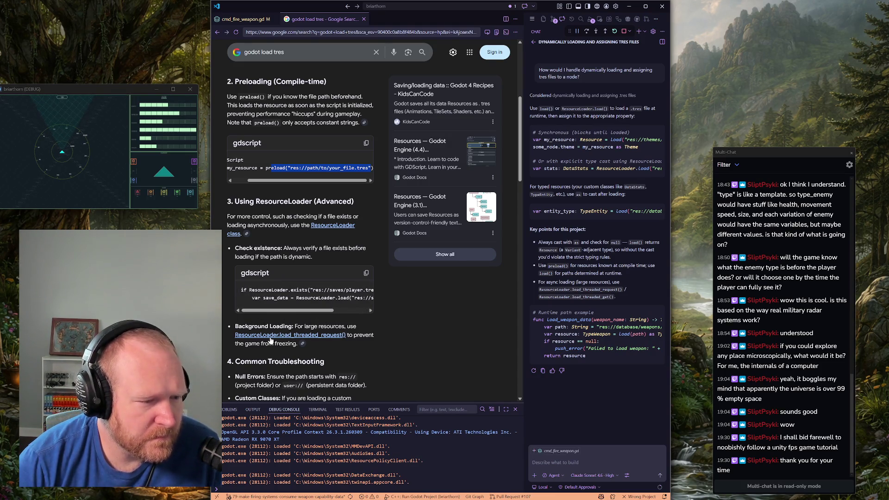
pyautogui.scroll(-2, 271, 340)
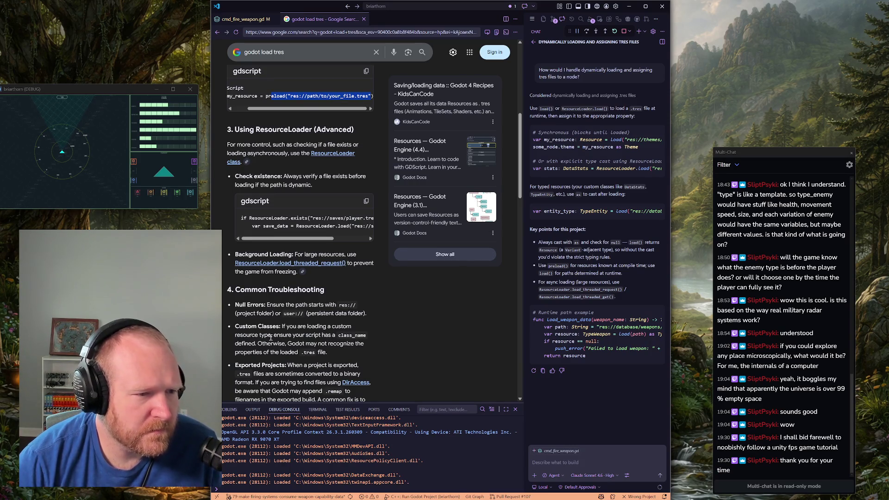
pyautogui.scroll(-7, 271, 338)
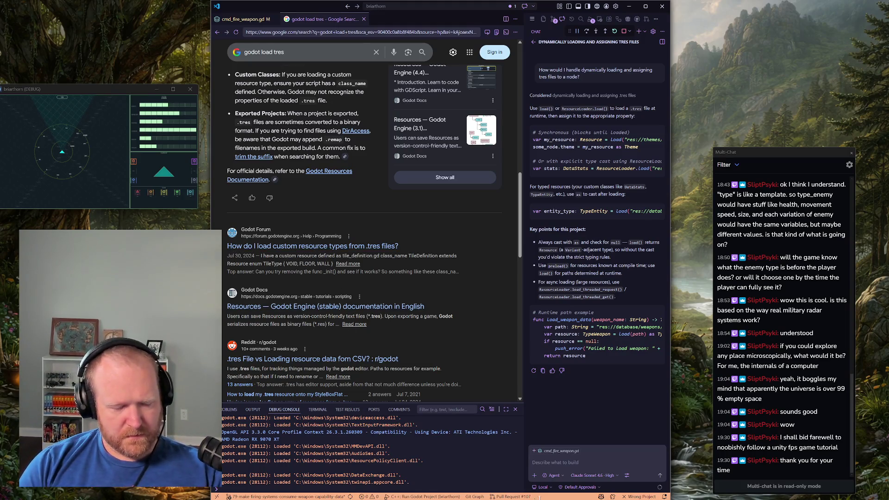
# In Godot, change load to preload on line 11 of enemy.gd.
pyautogui.moveTo(539, 462)
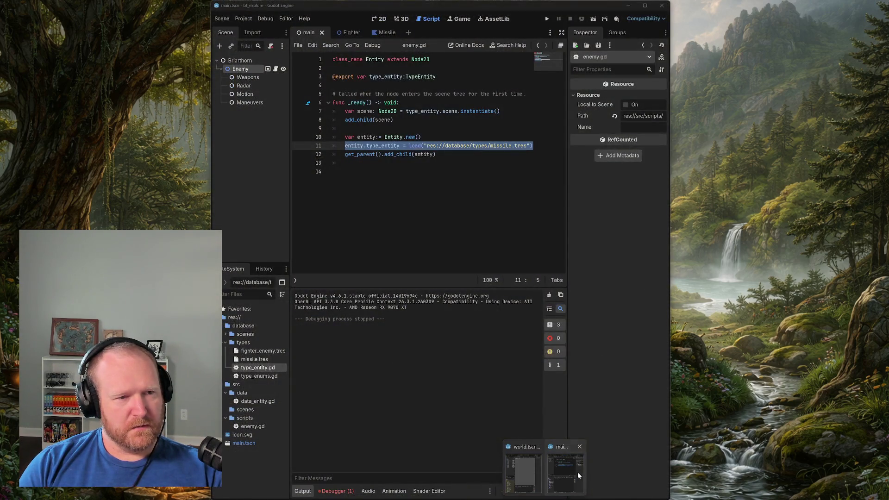
pyautogui.click(577, 471)
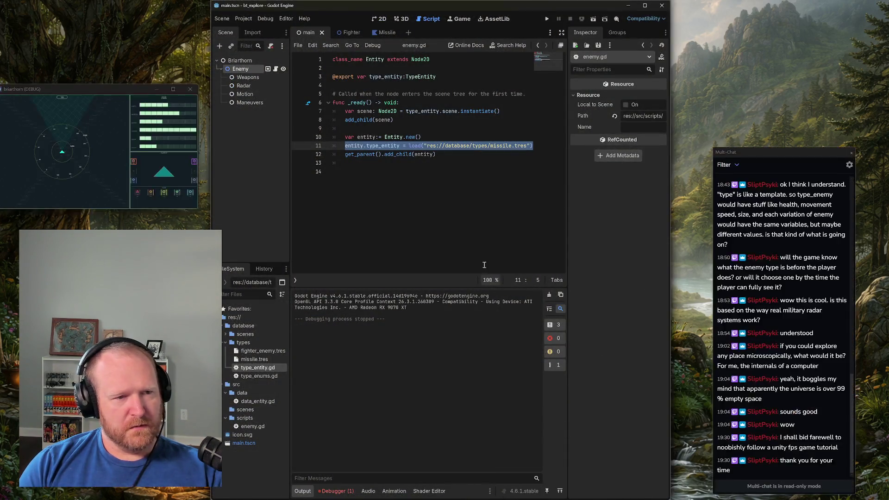
pyautogui.click(409, 145)
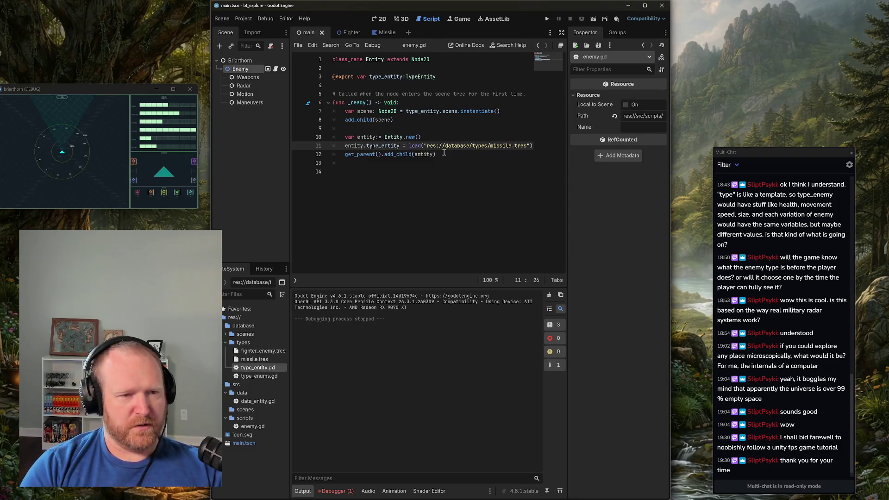
pyautogui.write('pre')
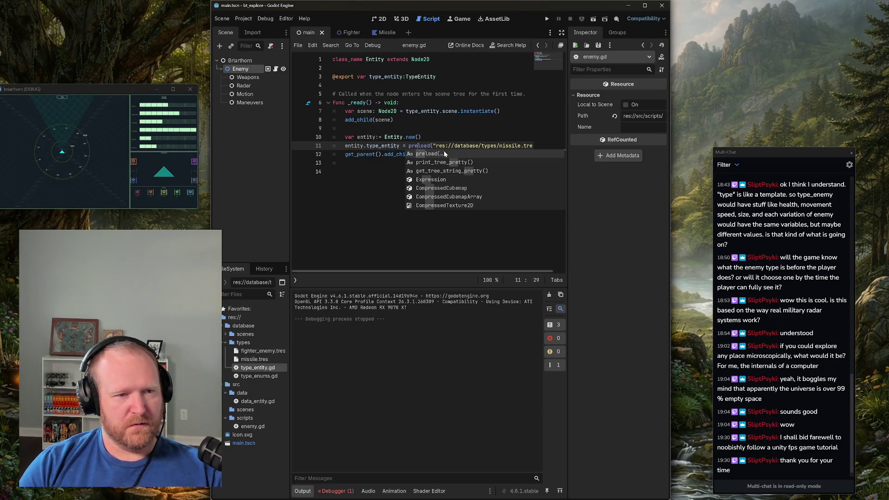
# Append 'as TypeEntity' after the missile.tres path, turn '=' into ':=', and save.
pyautogui.moveTo(448, 145); pyautogui.dragTo(545, 147)
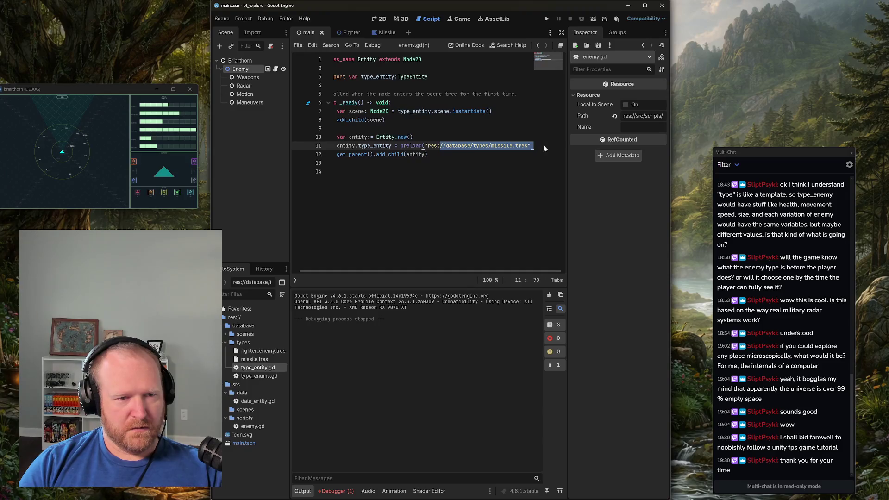
pyautogui.click(527, 145)
pyautogui.press('Right')
pyautogui.press('Right')
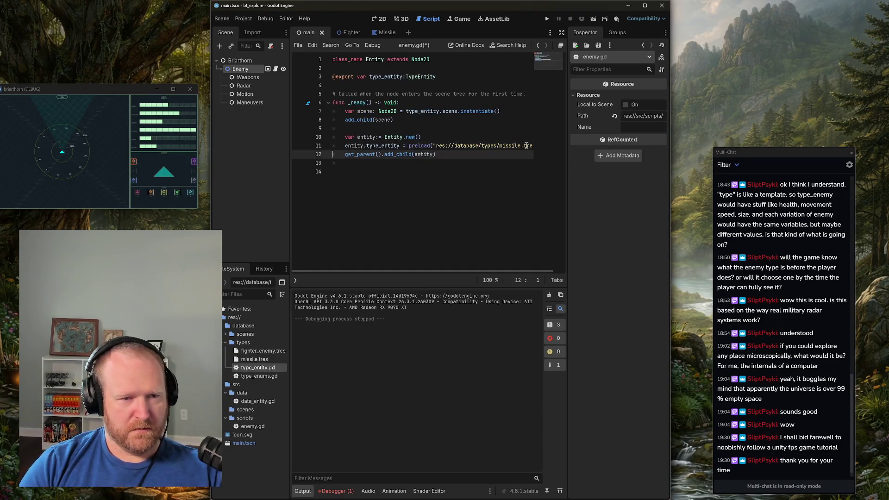
pyautogui.moveTo(526, 145)
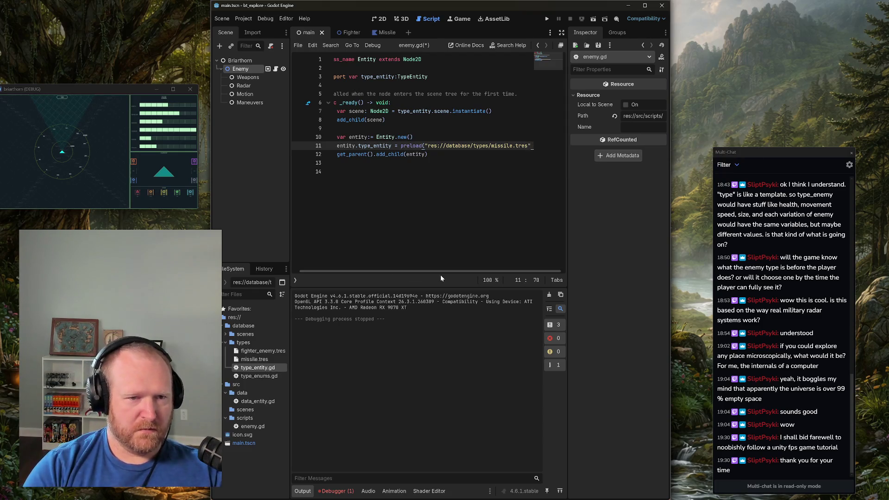
pyautogui.write('))')
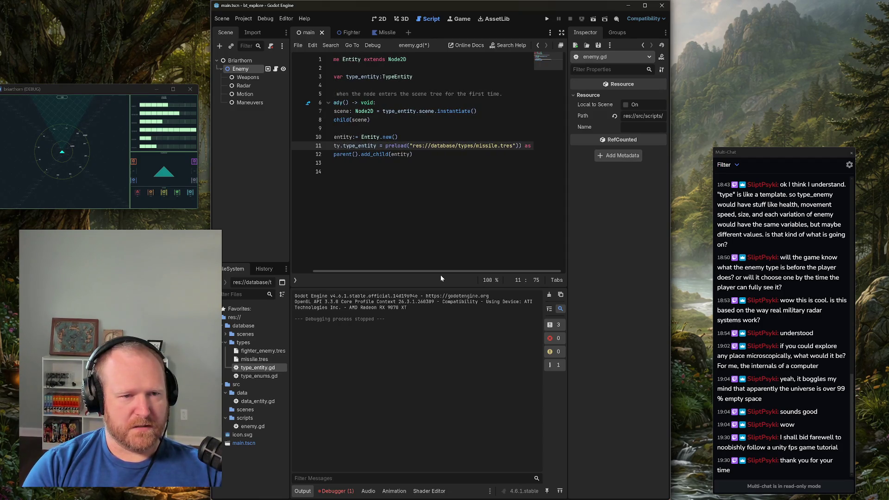
pyautogui.press('BackSpace')
pyautogui.write('as')
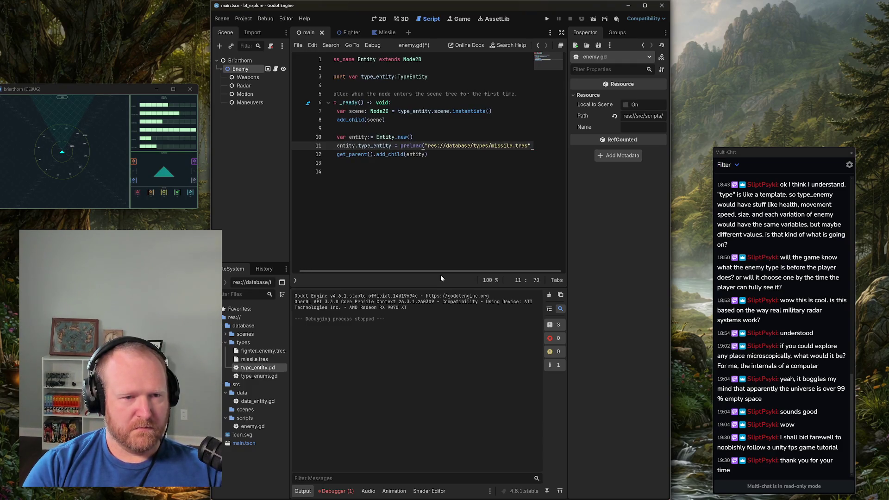
pyautogui.write(' TypeEntit')
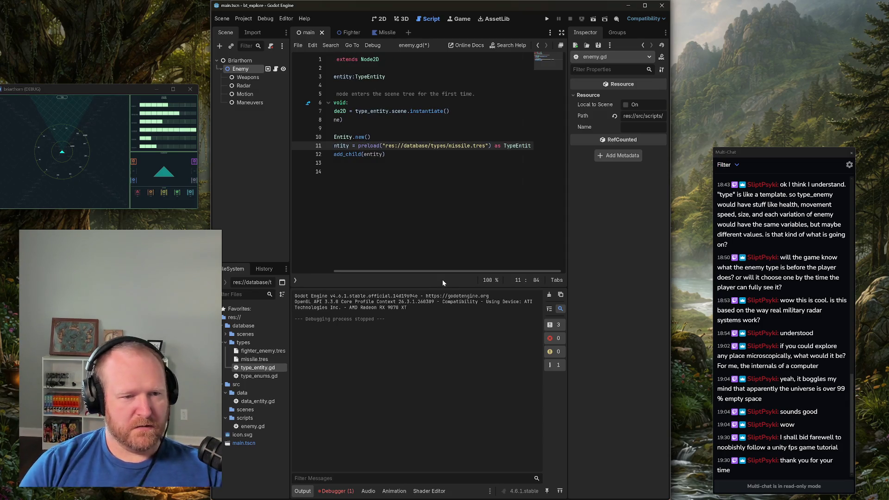
pyautogui.moveTo(429, 271); pyautogui.dragTo(388, 271)
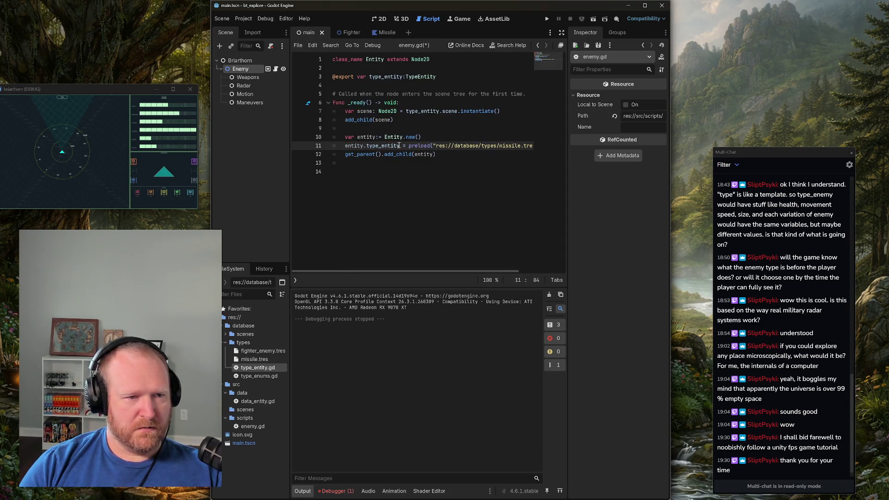
pyautogui.write(':')
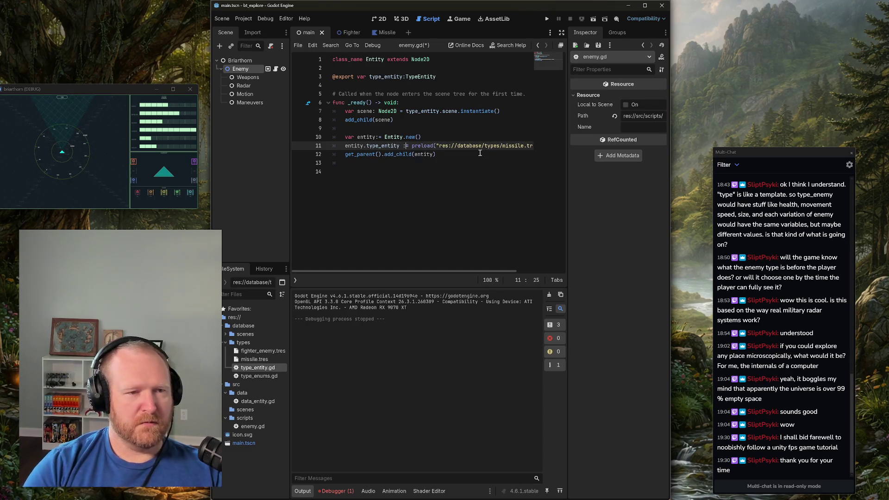
pyautogui.hotkey('ctrl', 's')
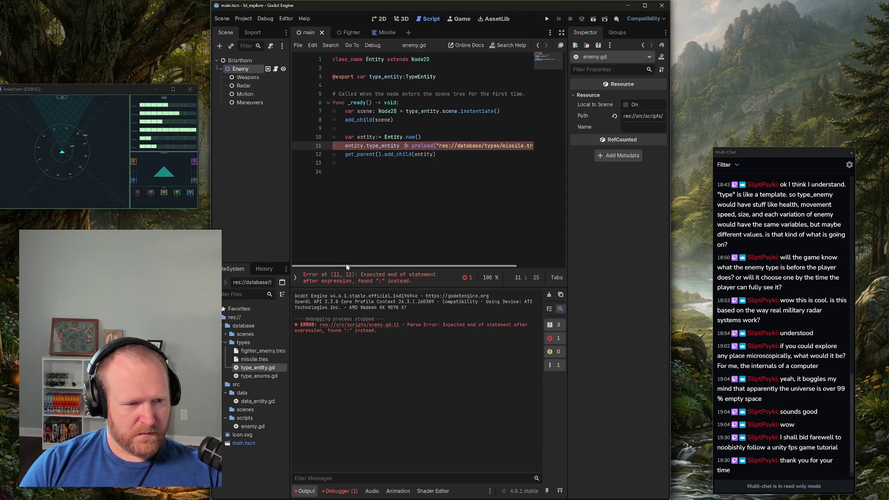
# Retype the type name on line 11 as 'TypeEntity', widen the script area, and save.
pyautogui.moveTo(347, 267); pyautogui.dragTo(477, 267)
pyautogui.write('Type E')
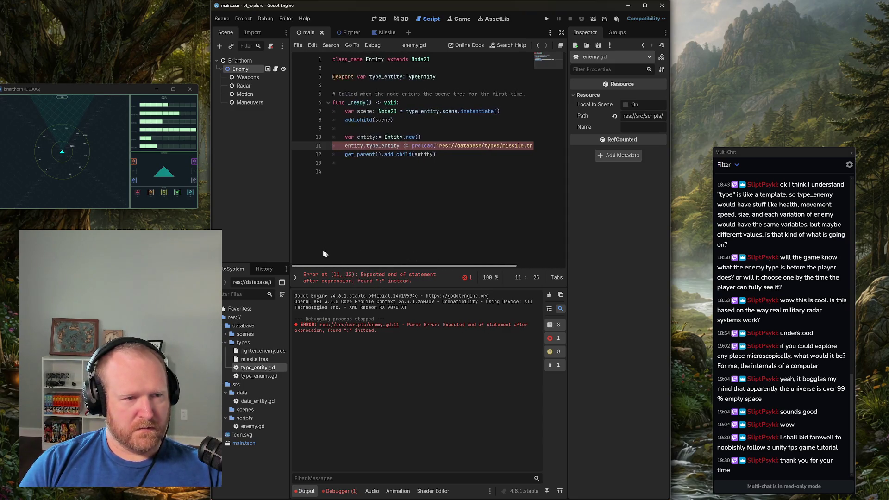
pyautogui.press('BackSpace')
pyautogui.press('BackSpace')
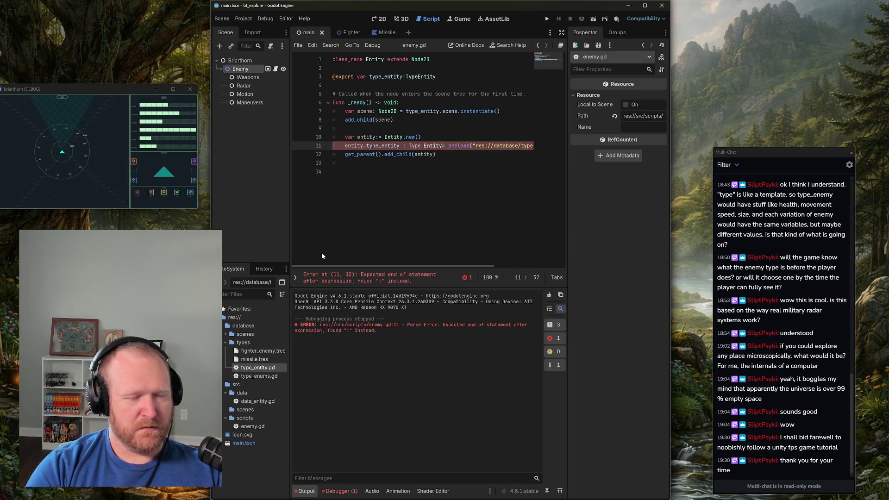
pyautogui.write('Entity')
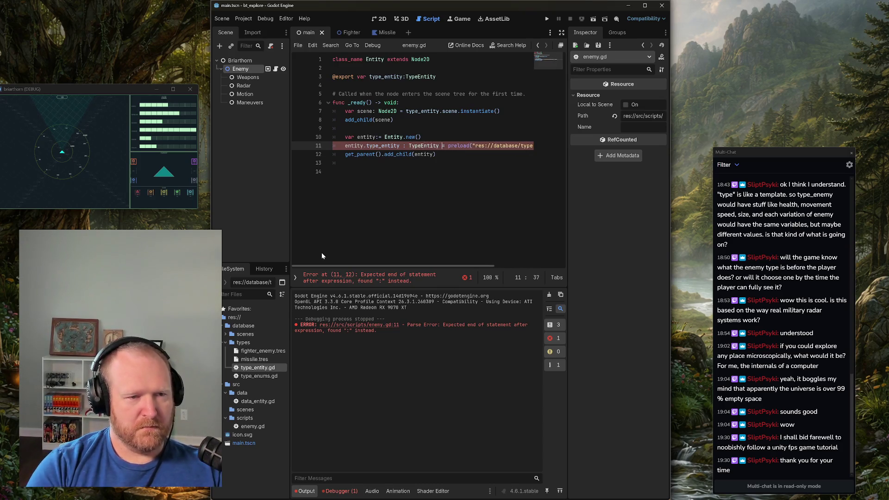
pyautogui.moveTo(386, 265); pyautogui.dragTo(576, 277)
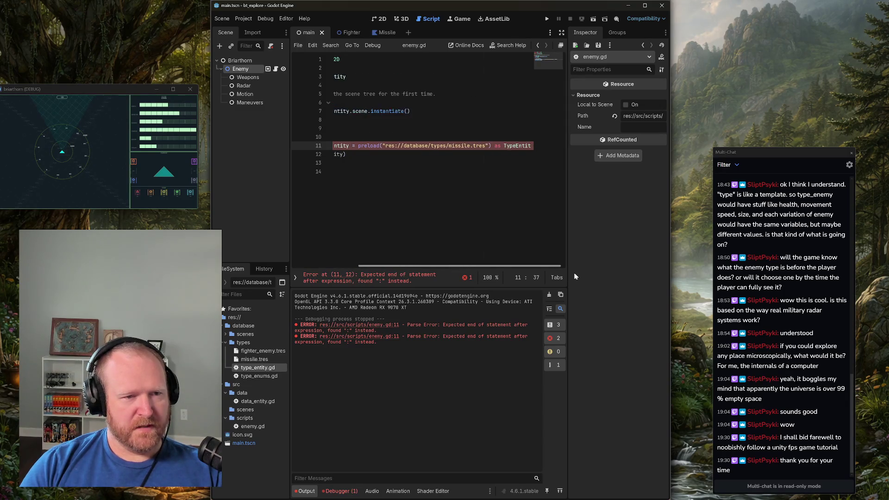
pyautogui.press('End')
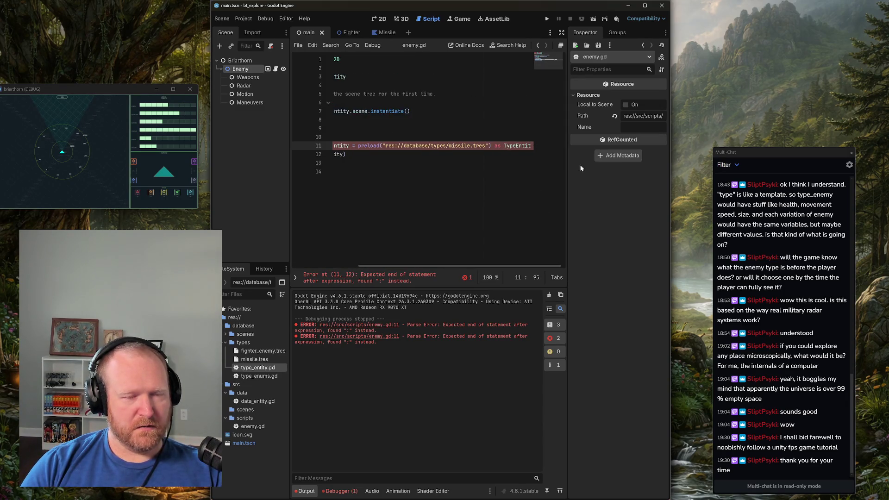
pyautogui.moveTo(291, 168); pyautogui.dragTo(259, 164)
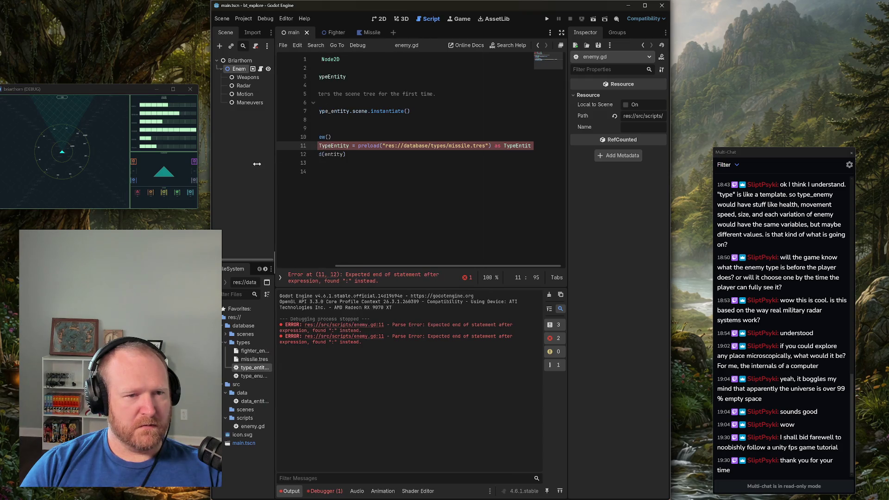
pyautogui.moveTo(568, 157); pyautogui.dragTo(579, 152)
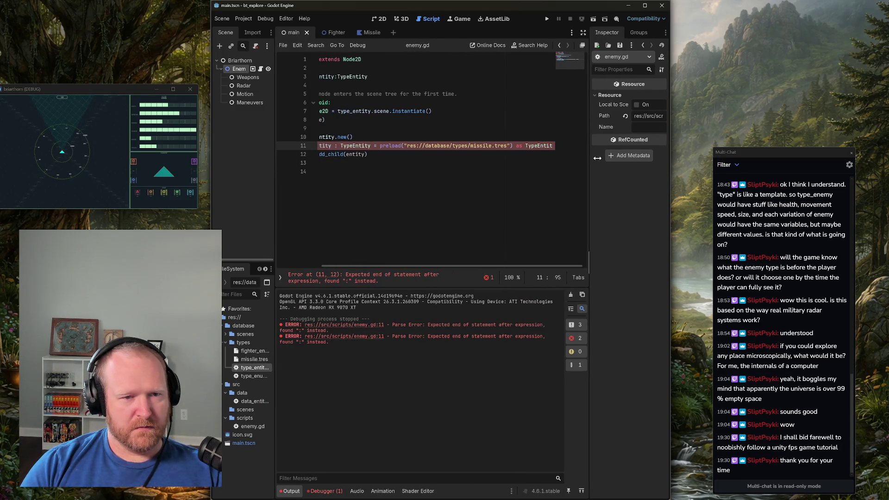
pyautogui.write('y')
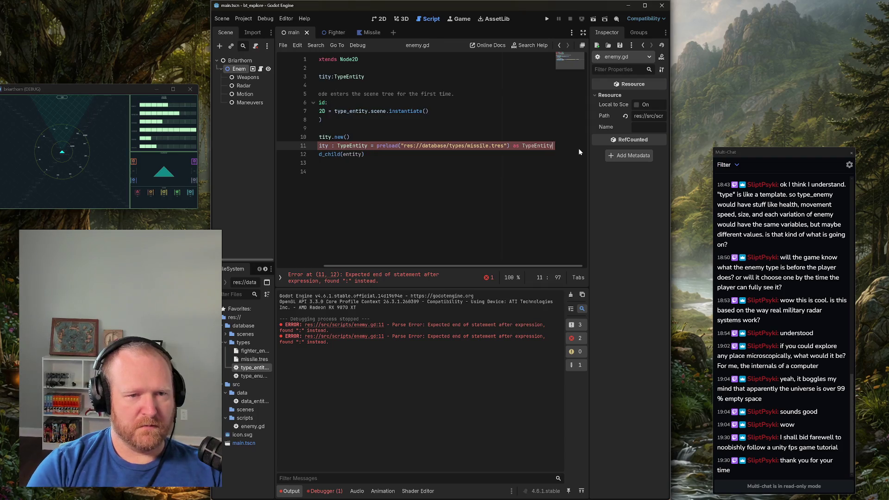
pyautogui.hotkey('ctrl', 's')
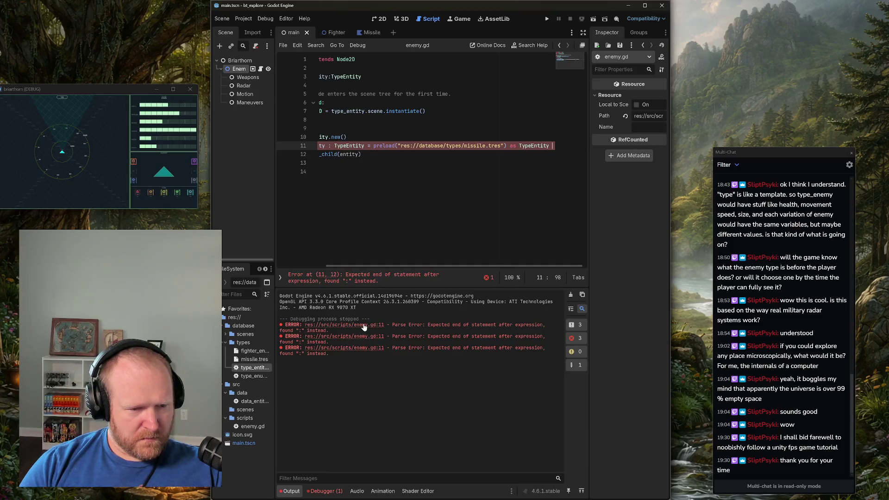
# Move TypeEntity from the type annotation into an 'as TypeEntity' cast after preload, then save.
pyautogui.click(357, 326)
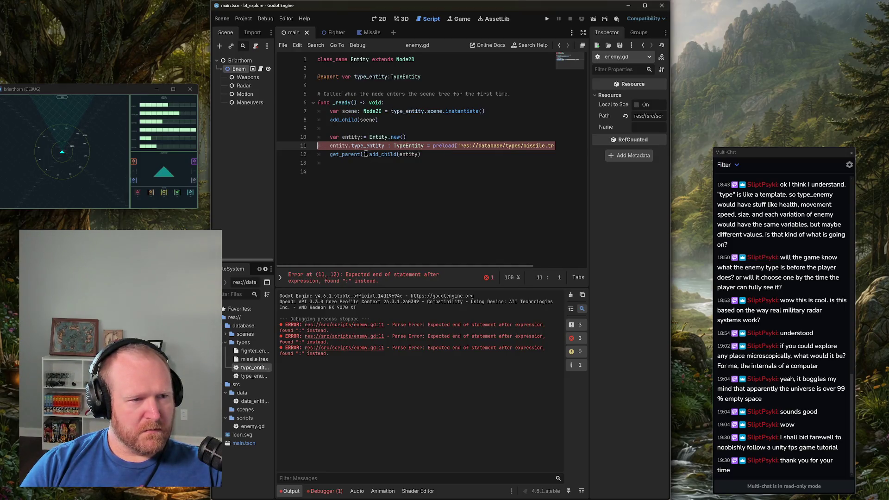
pyautogui.moveTo(365, 146)
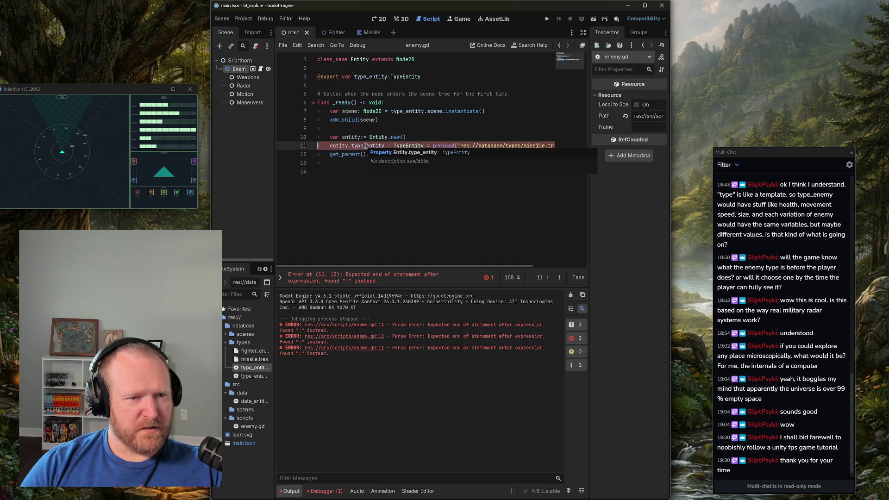
pyautogui.doubleClick(370, 146)
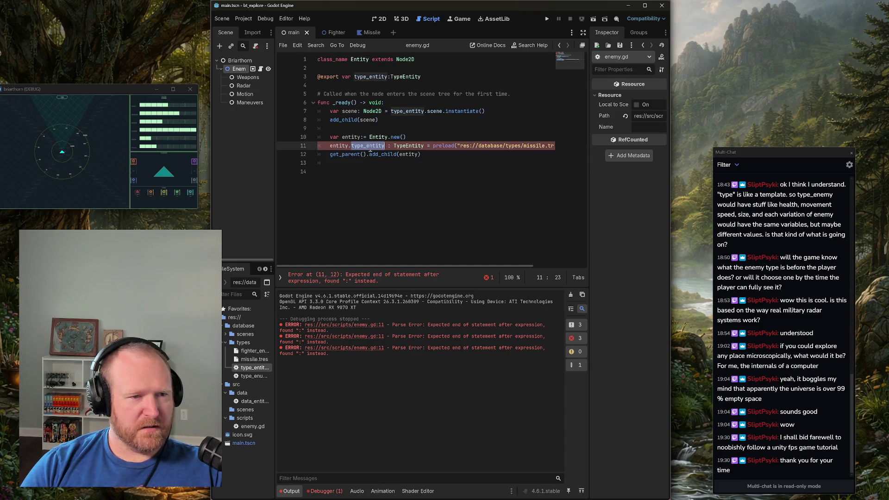
pyautogui.click(393, 146)
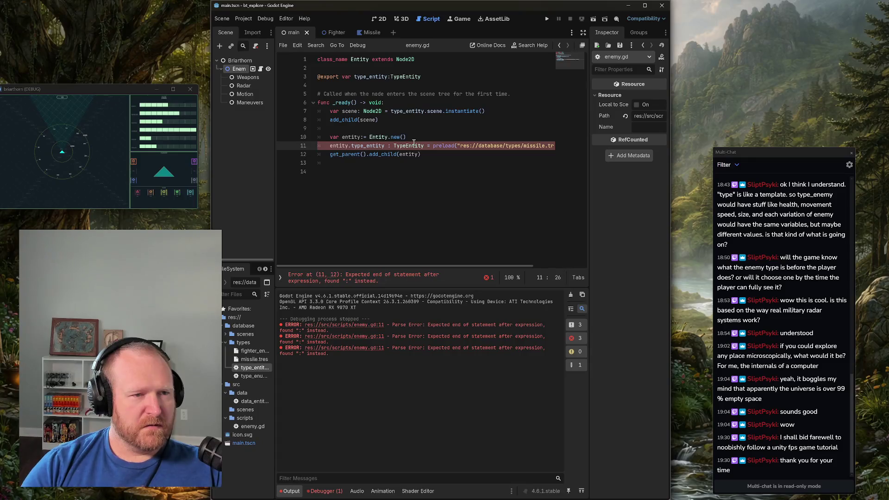
pyautogui.press('BackSpace')
pyautogui.press('Left')
pyautogui.press('BackSpace')
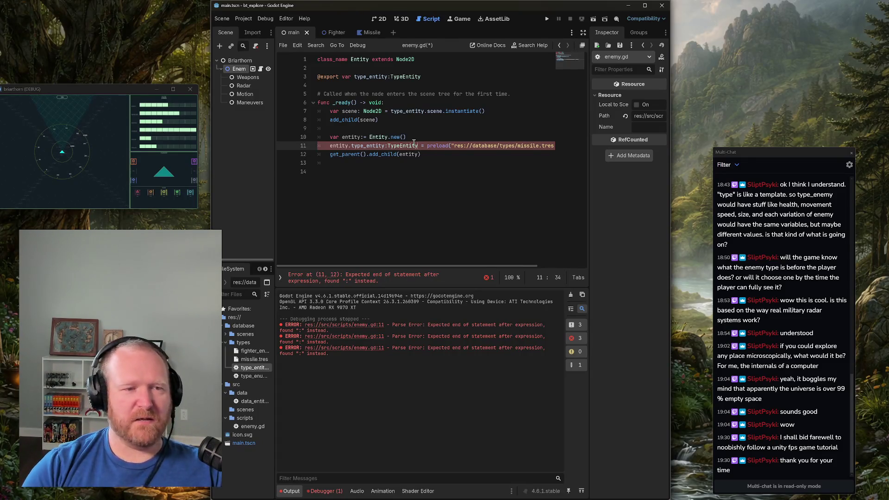
pyautogui.hotkey('ctrl', 'shift', 'Left')
pyautogui.hotkey('ctrl', 'x')
pyautogui.press('BackSpace')
pyautogui.press('End')
pyautogui.write('as')
pyautogui.hotkey('ctrl', 'v')
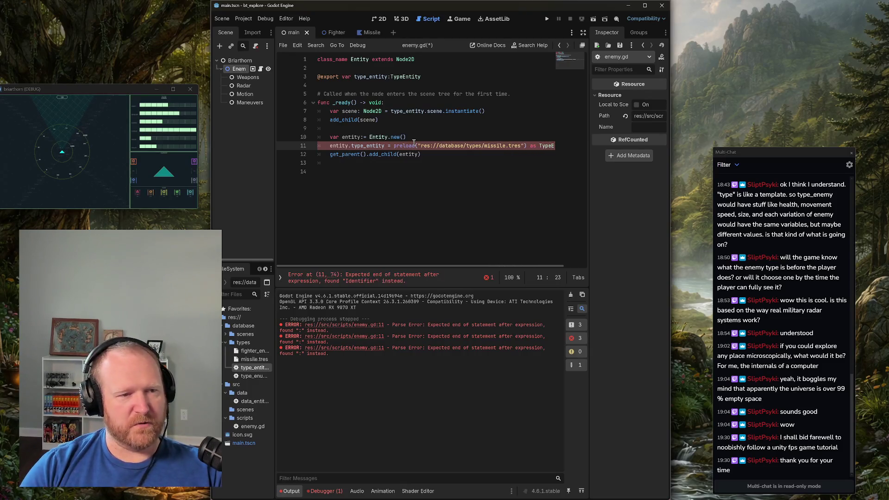
pyautogui.hotkey('ctrl', 's')
# Delete the stray character at the end of line 11 and save, clearing the parse error.
pyautogui.press('End')
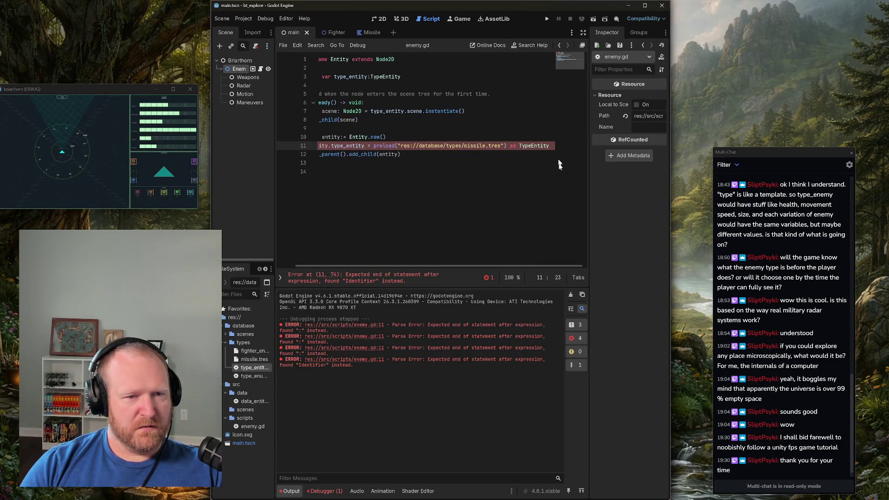
pyautogui.press('Left')
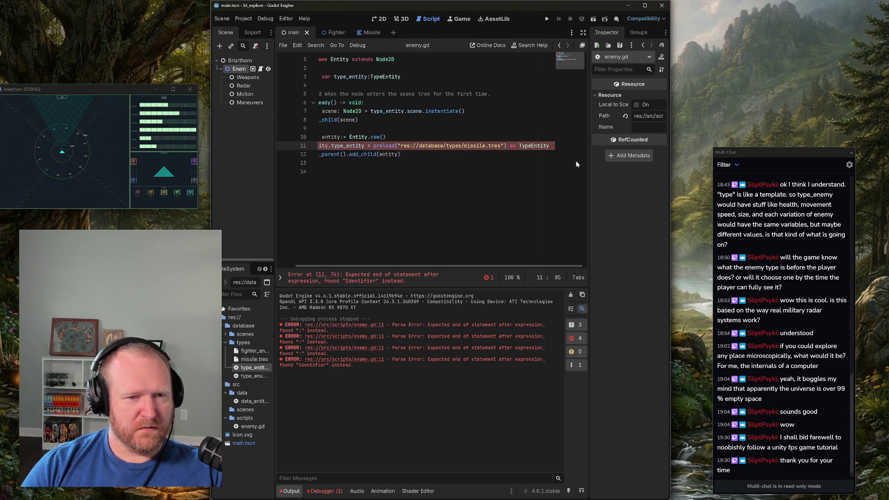
pyautogui.press('Delete')
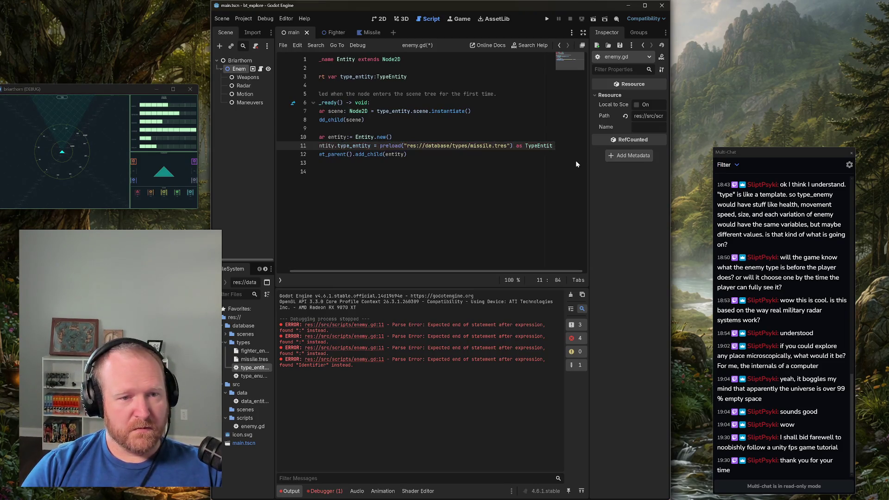
pyautogui.hotkey('ctrl', 's')
# Test-run the game to confirm the fix, then close the game window.
pyautogui.hscroll(-2, 407, 231)
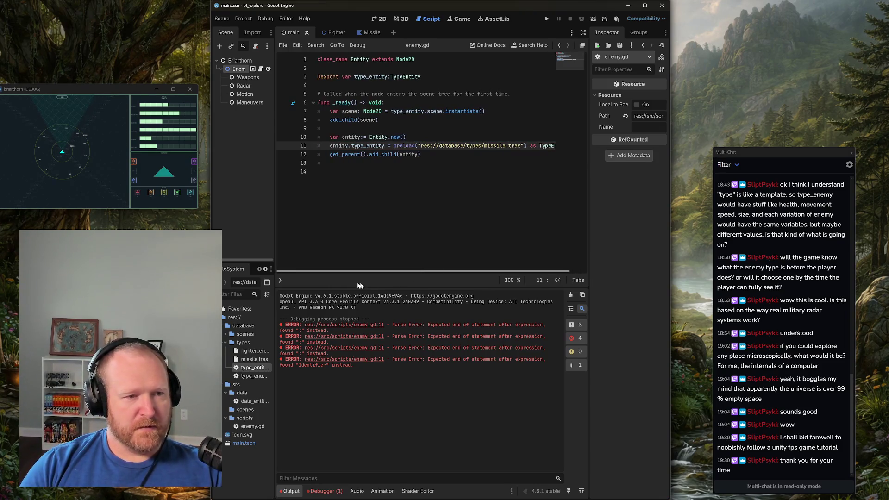
pyautogui.click(546, 18)
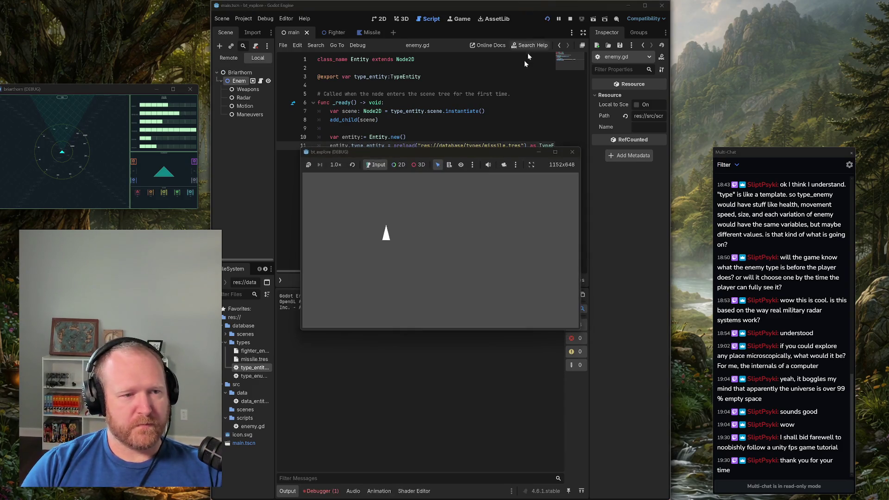
pyautogui.click(572, 152)
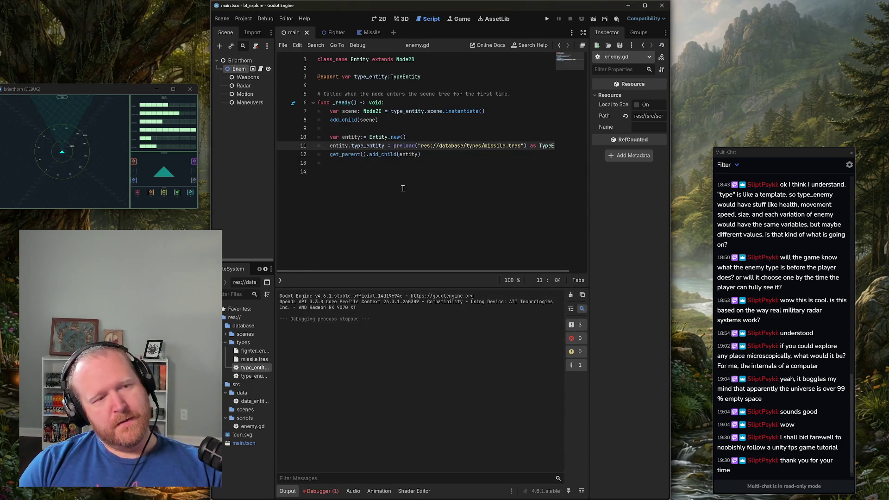
# Select entity and add_child on line 12, then place the caret on empty line 9.
pyautogui.moveTo(408, 159)
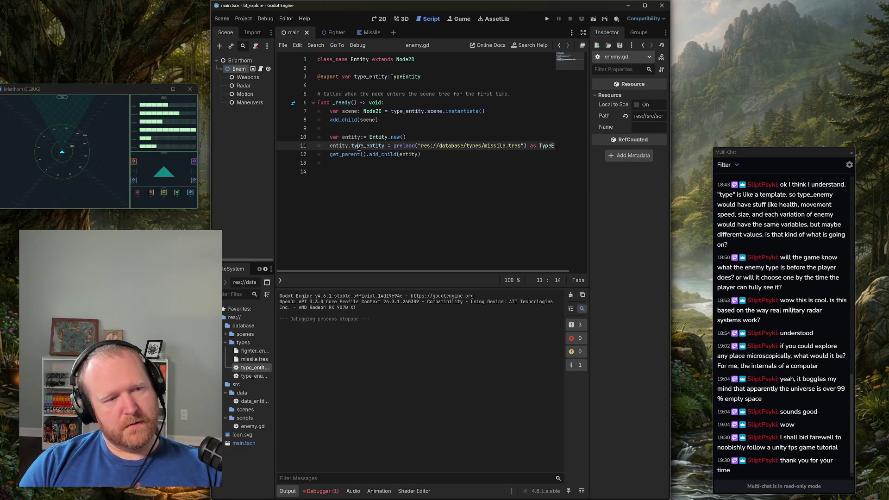
pyautogui.doubleClick(368, 146)
pyautogui.doubleClick(408, 154)
pyautogui.doubleClick(380, 154)
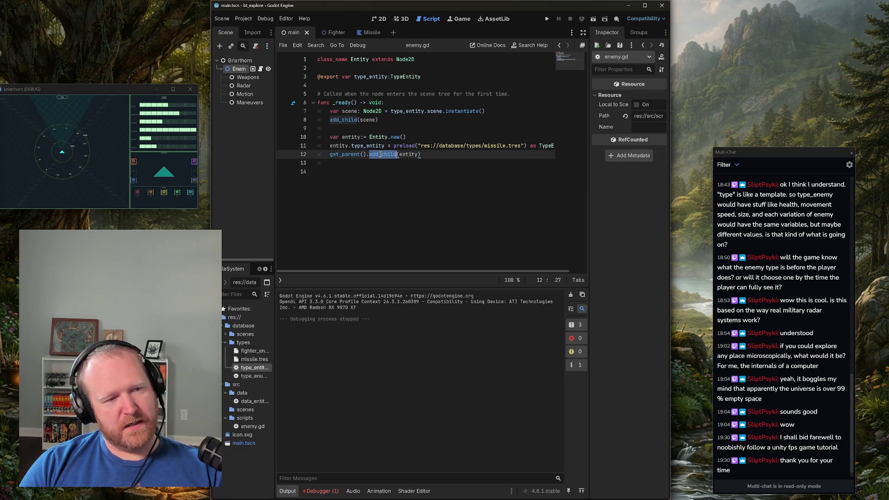
pyautogui.click(341, 128)
# In VS Code, quick-open track_list.gd by searching 'track'.
pyautogui.hotkey('alt', 'Tab')
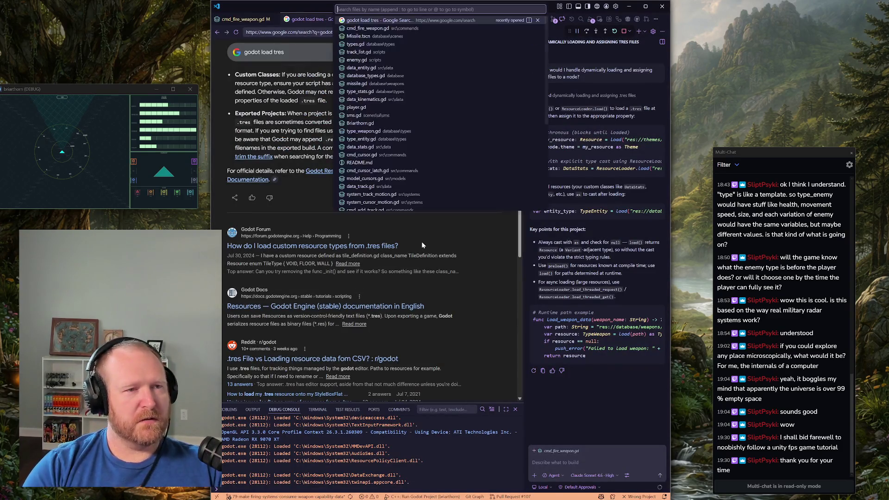
pyautogui.hotkey('ctrl', 'p')
pyautogui.write('track')
pyautogui.press('Return')
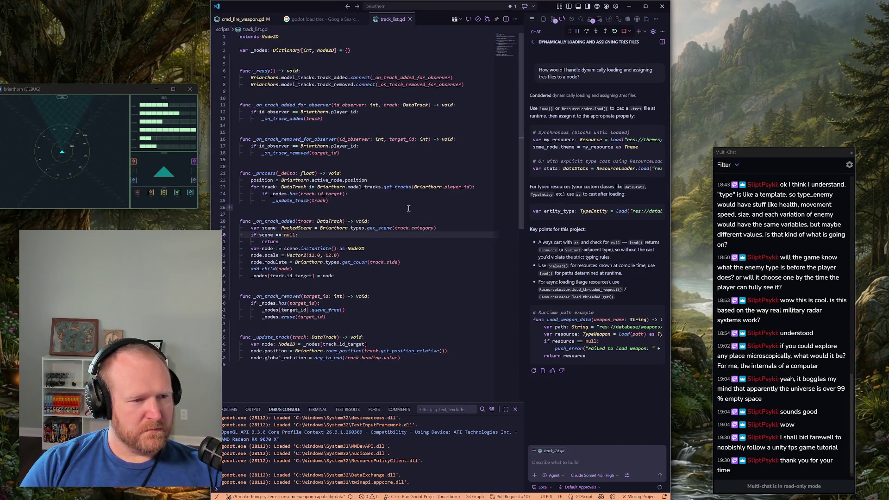
# Review the _on_track_added and _on_track_removed functions, selecting key names like modulate.
pyautogui.click(287, 221)
pyautogui.doubleClick(287, 221)
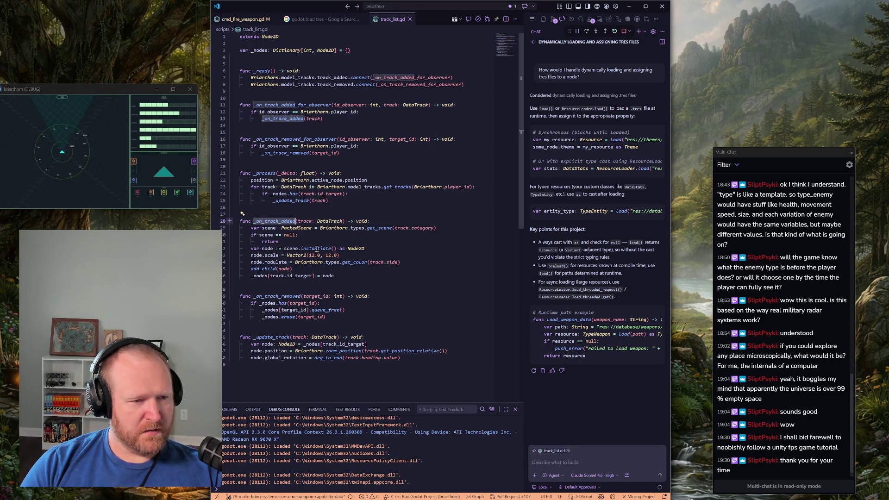
pyautogui.click(365, 248)
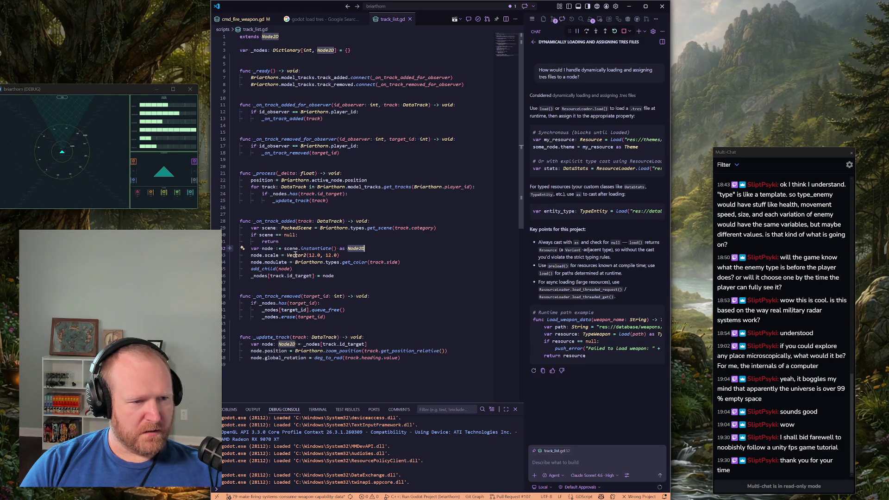
pyautogui.doubleClick(279, 262)
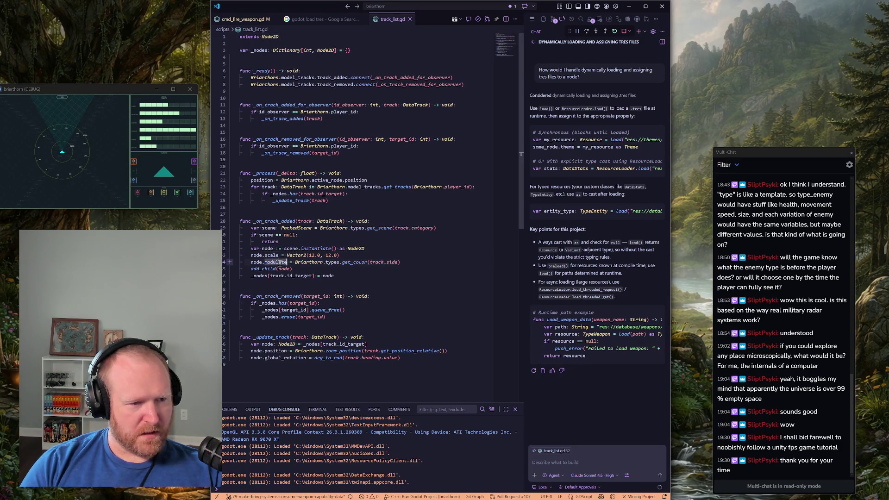
pyautogui.click(348, 269)
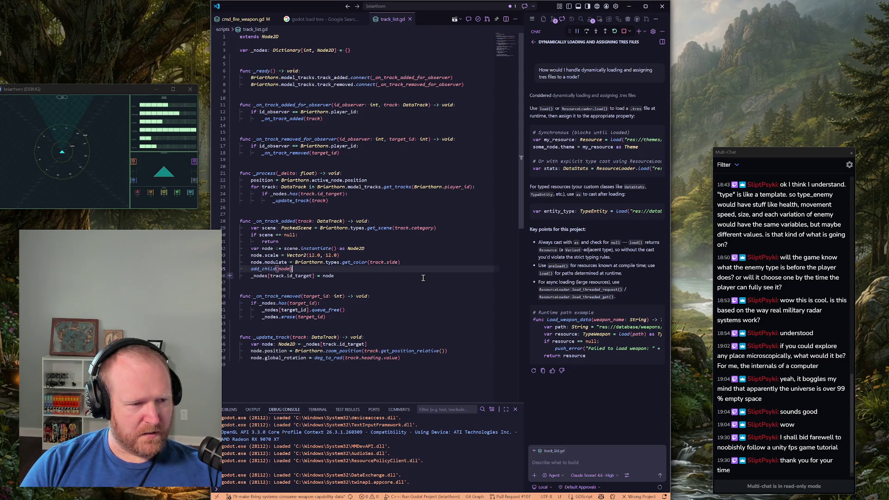
pyautogui.doubleClick(299, 297)
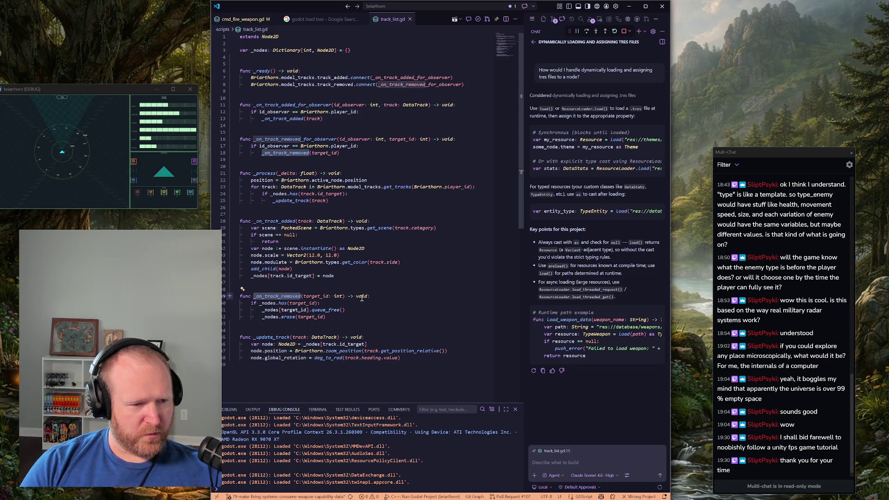
pyautogui.click(343, 304)
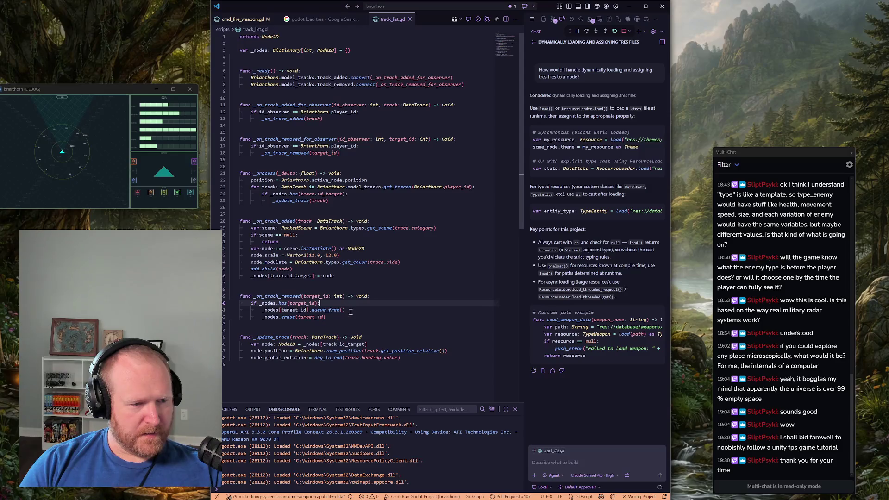
pyautogui.click(351, 311)
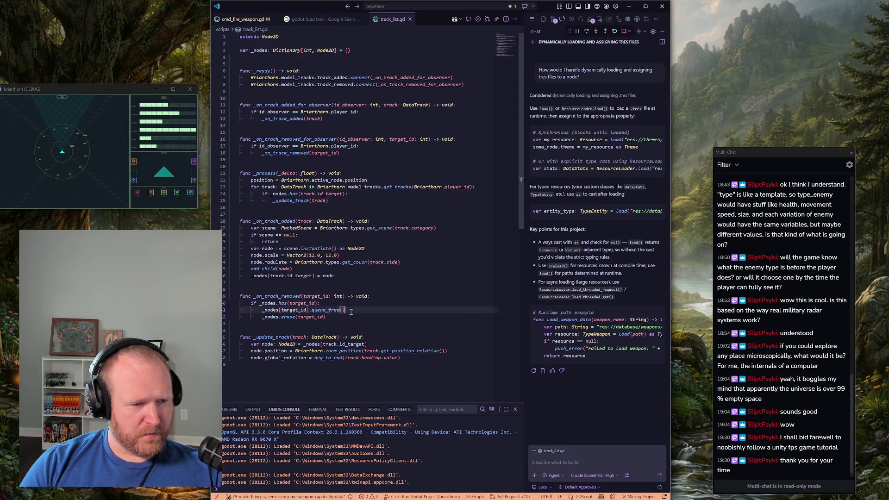
pyautogui.click(327, 317)
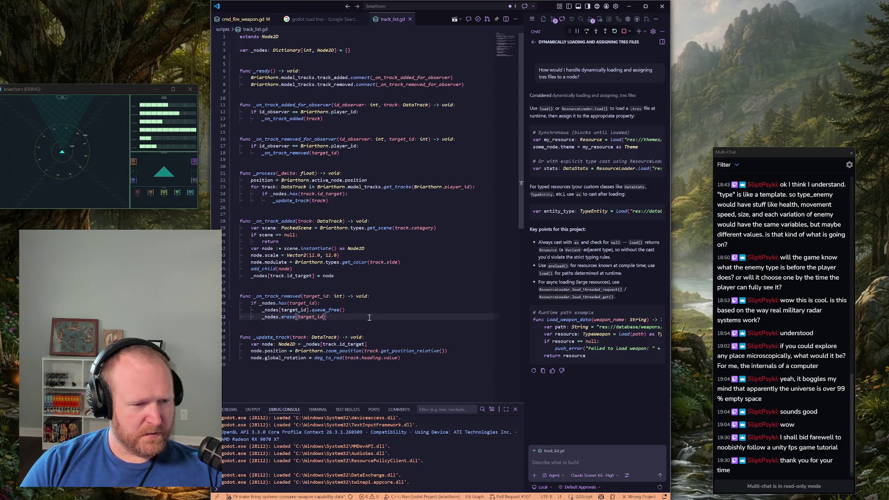
pyautogui.click(327, 316)
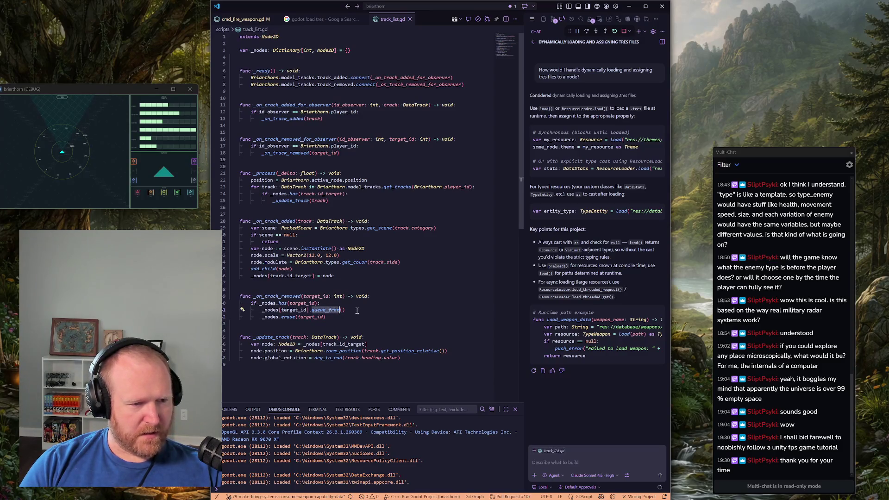
# Select lines 40–42, jump to the definition of queue_free, and return to Godot.
pyautogui.moveTo(327, 317); pyautogui.dragTo(240, 303)
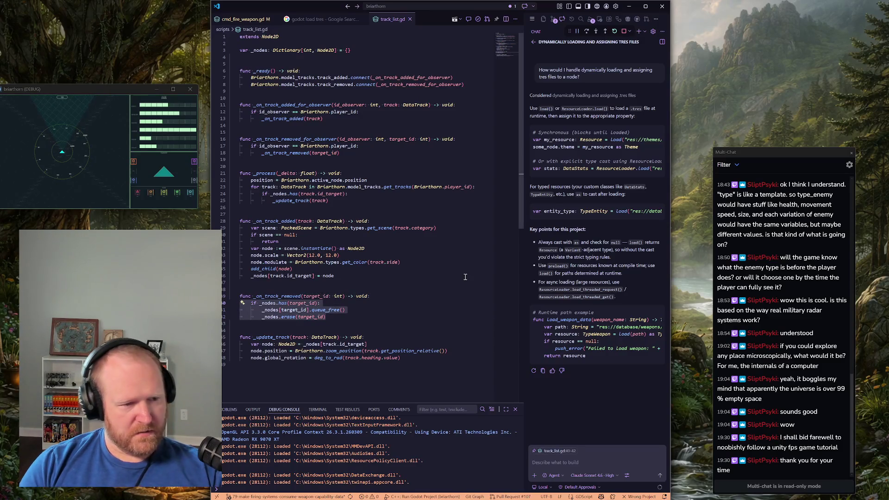
pyautogui.click(326, 309)
pyautogui.rightClick(326, 310)
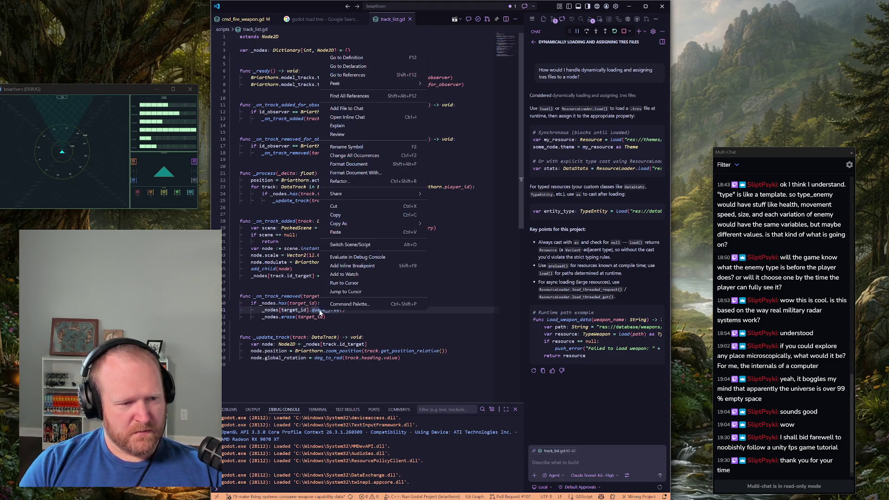
pyautogui.click(345, 58)
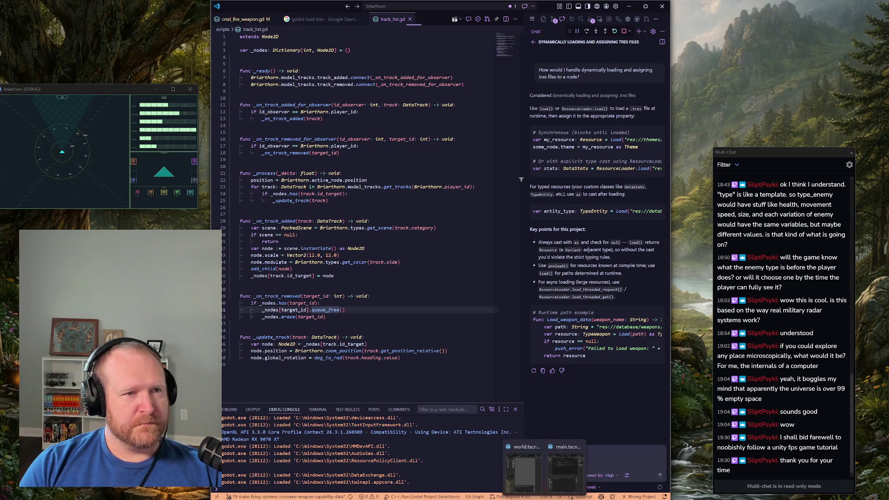
pyautogui.click(565, 468)
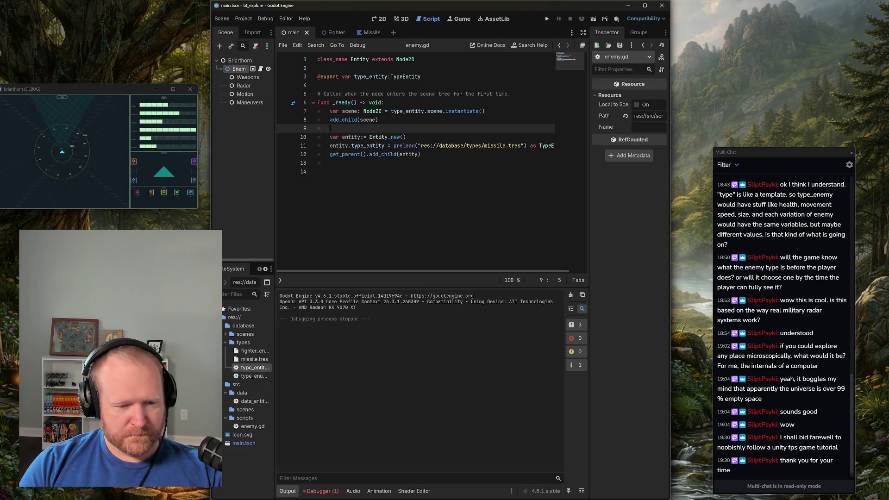
# Open track_list.gd and bring up the context menu on the queue_free call at line 41.
pyautogui.click(520, 476)
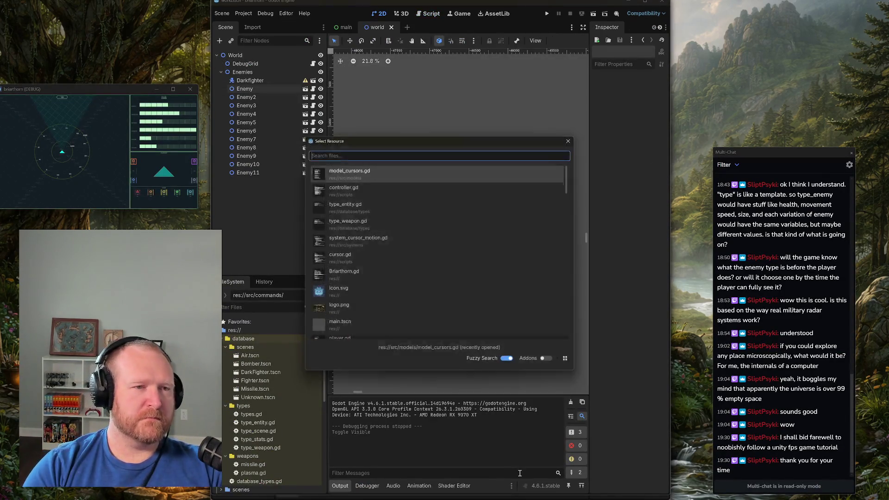
pyautogui.hotkey('alt', 'shift', 'o')
pyautogui.press('Return')
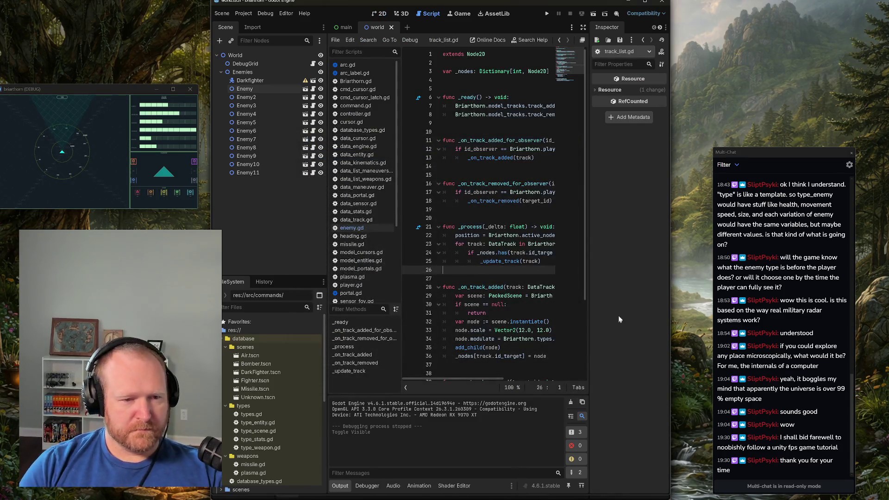
pyautogui.moveTo(486, 380)
pyautogui.mouseDown()
pyautogui.moveTo(526, 382)
pyautogui.moveTo(485, 385)
pyautogui.mouseUp()
pyautogui.scroll(-4, 507, 315)
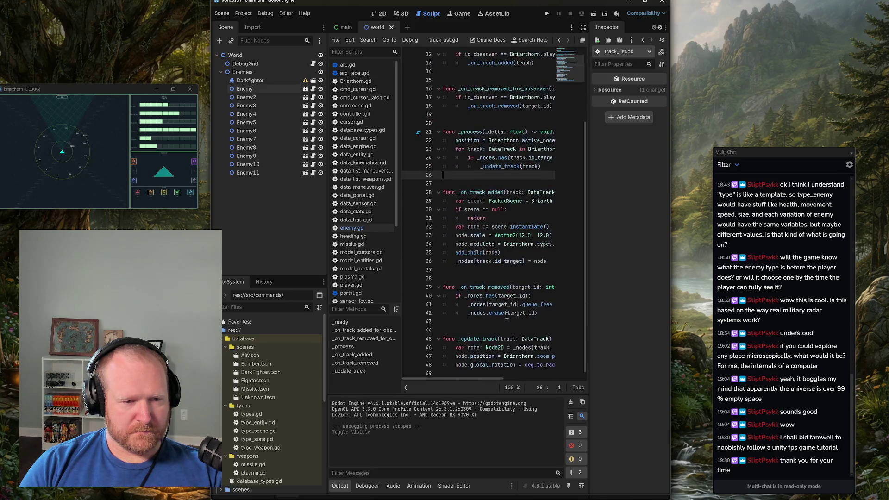
pyautogui.rightClick(534, 306)
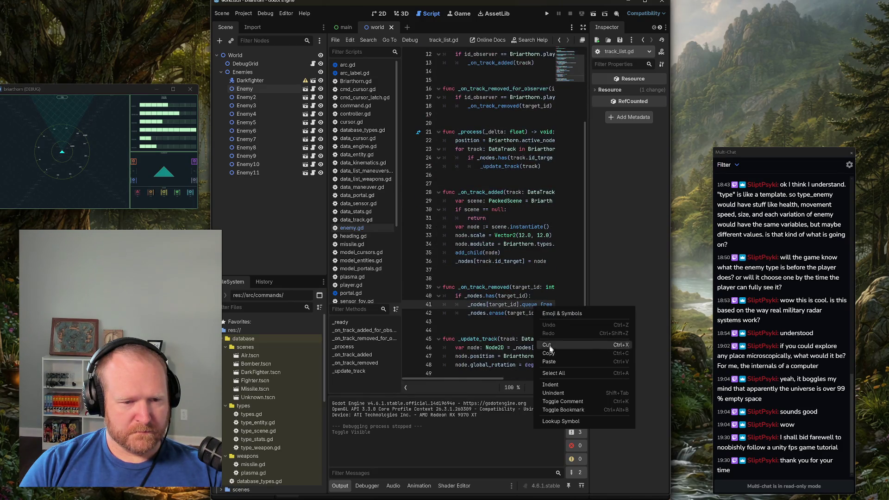
# Look up queue_free() in the built-in help and select its sentences about deleting child nodes.
pyautogui.click(554, 422)
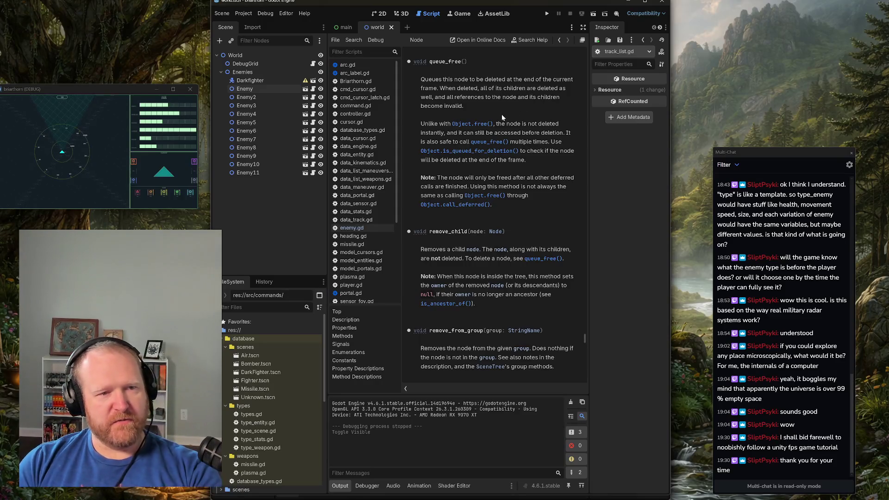
pyautogui.moveTo(472, 110)
pyautogui.mouseDown()
pyautogui.moveTo(417, 104)
pyautogui.moveTo(387, 90)
pyautogui.mouseUp()
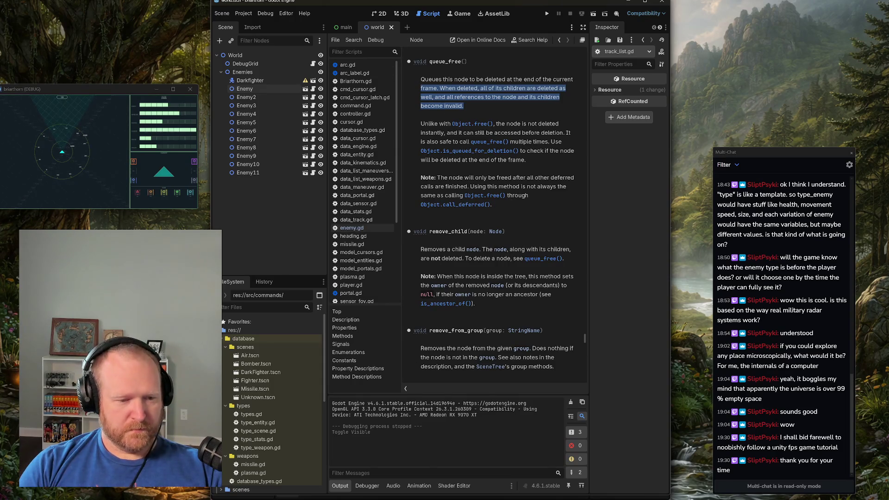
# Search Google for 'godot does queue_free remove from parent' in place of the old query.
pyautogui.hotkey('alt', 'Tab')
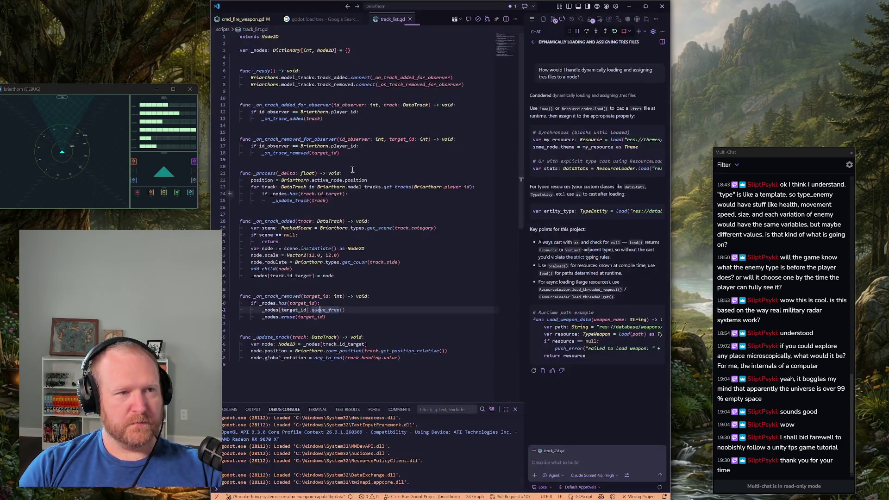
pyautogui.click(321, 19)
pyautogui.click(349, 55)
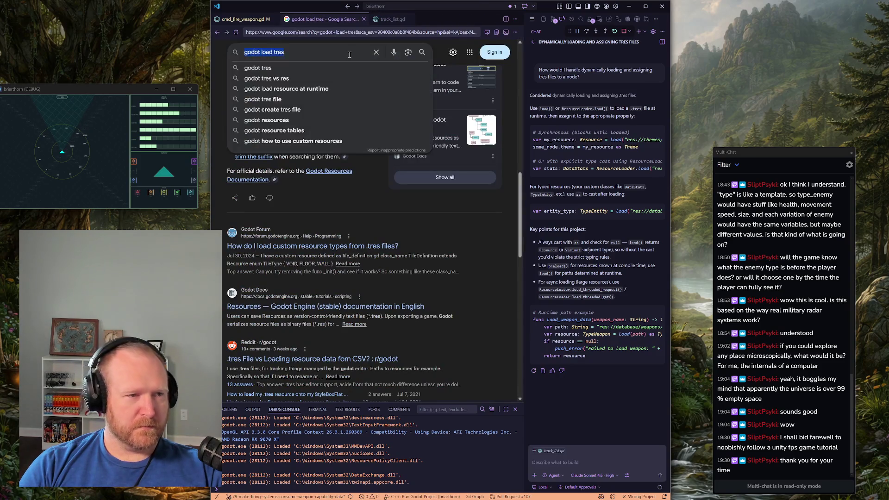
pyautogui.write('godot does queue')
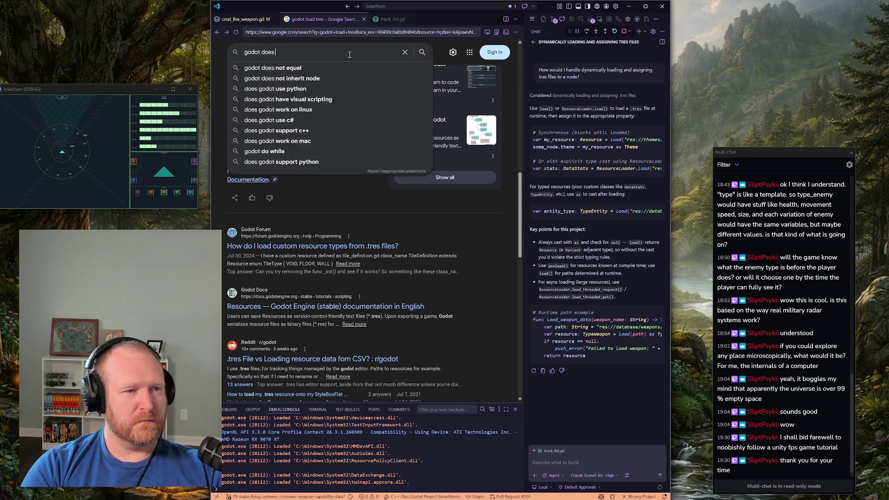
pyautogui.write('_free')
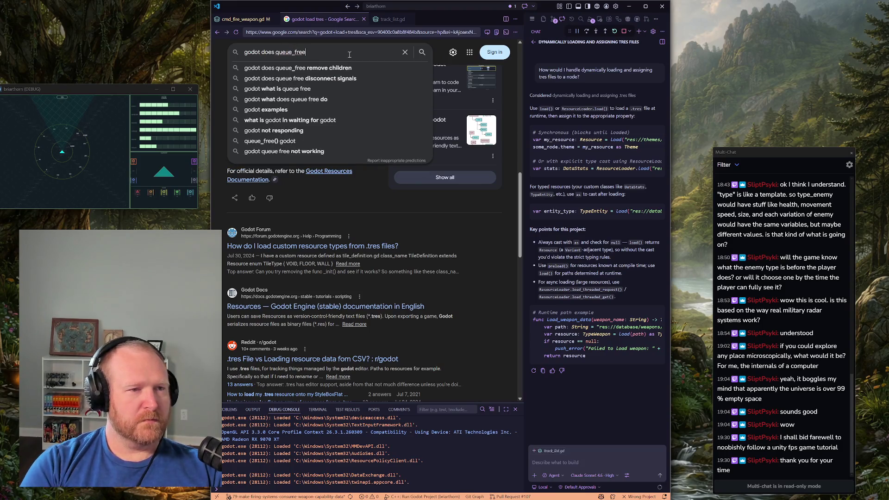
pyautogui.press('Down')
pyautogui.press('BackSpace')
pyautogui.press('BackSpace')
pyautogui.press('BackSpace')
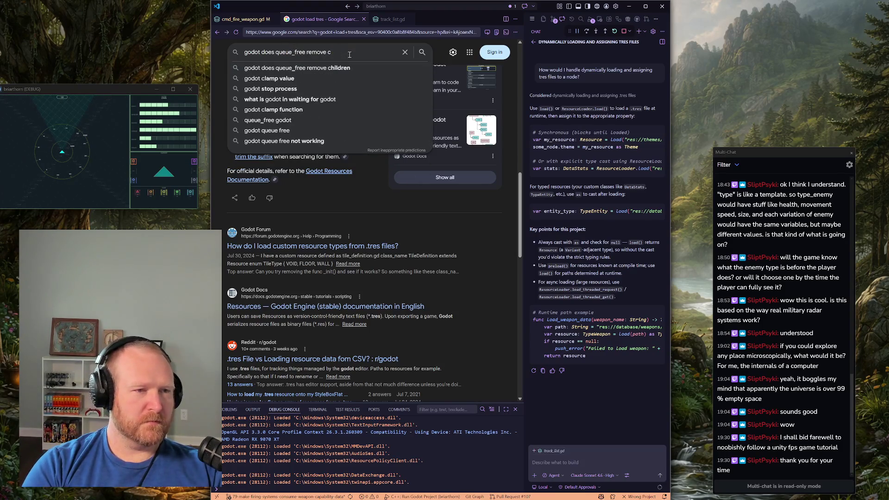
pyautogui.write('from parent')
pyautogui.press('Return')
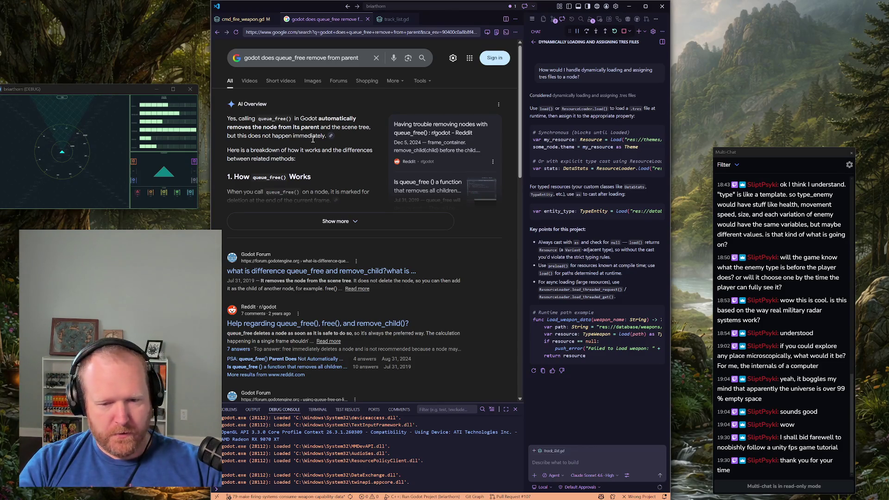
# Close the Google results tab and return to the end of line 42 in track_list.gd.
pyautogui.click(367, 19)
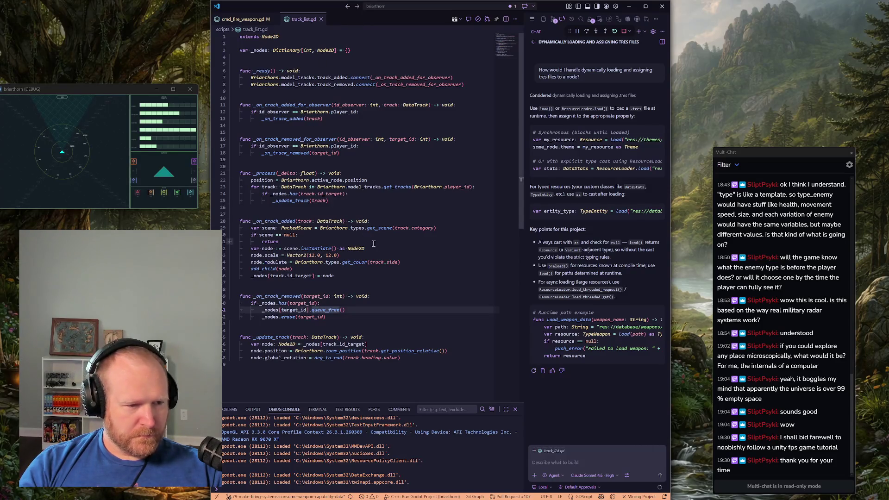
pyautogui.click(375, 317)
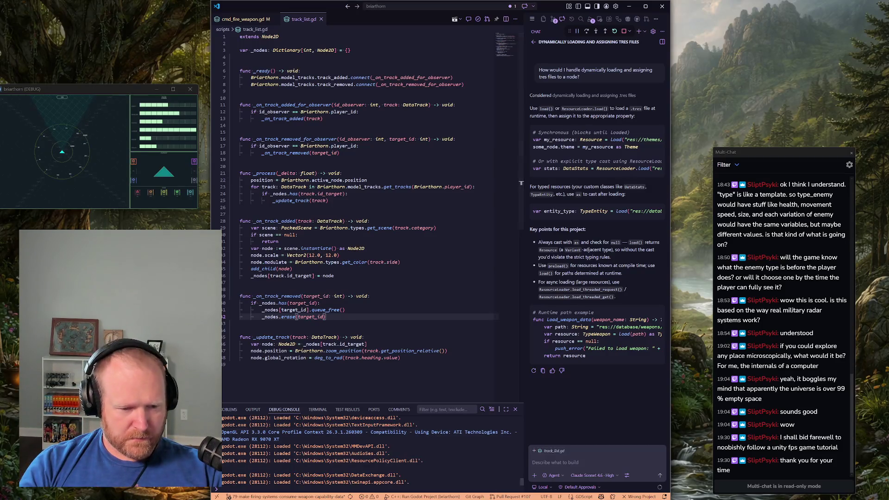
pyautogui.moveTo(546, 498)
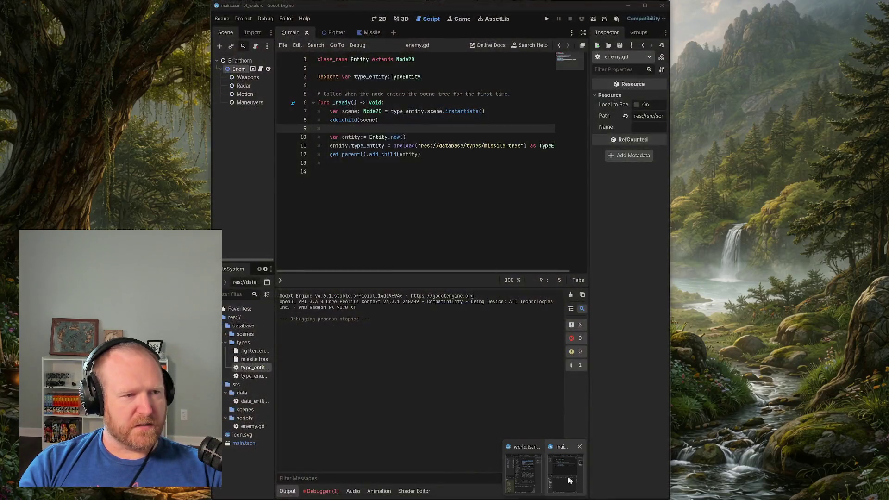
# Switch to the main.tscn Godot window and select Entity, line 10 and missile in enemy.gd.
pyautogui.click(569, 480)
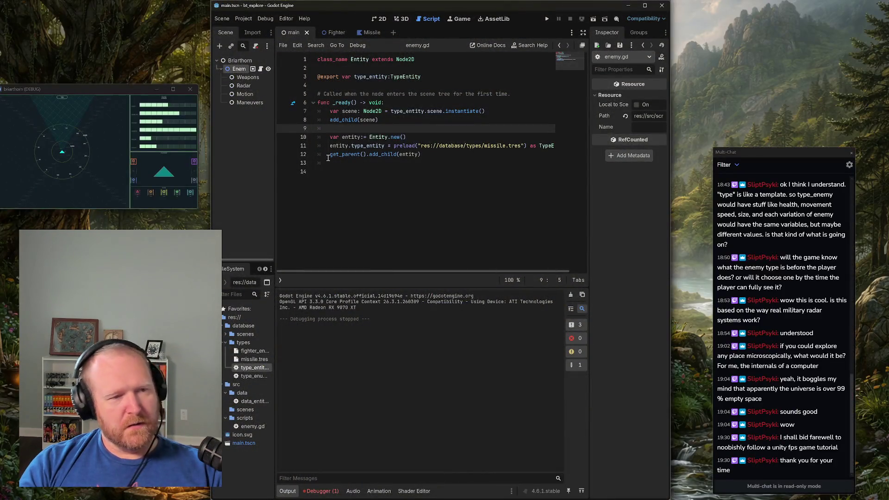
pyautogui.doubleClick(378, 137)
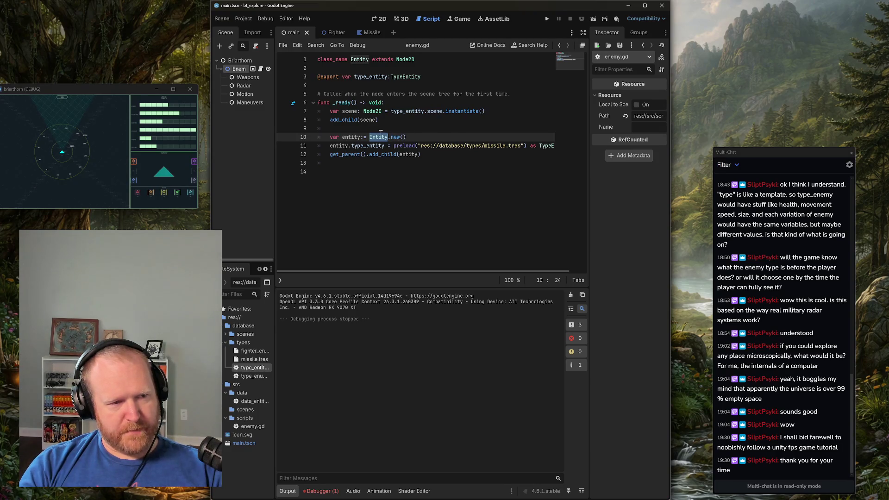
pyautogui.moveTo(406, 137)
pyautogui.mouseDown()
pyautogui.moveTo(302, 138)
pyautogui.moveTo(536, 147)
pyautogui.mouseUp()
pyautogui.doubleClick(494, 145)
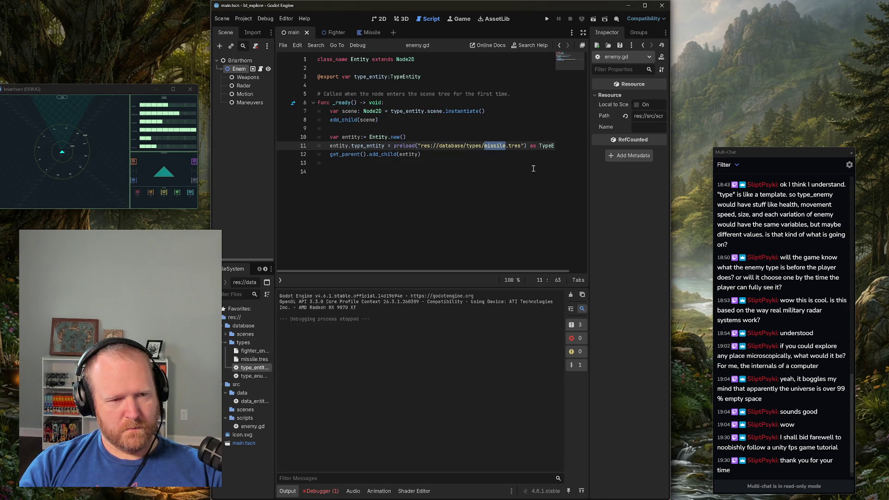
# Add a commented '# load_type(TpeEnume.Category.WEAPON_AIR_MISSIL' line below line 10.
pyautogui.click(448, 138)
pyautogui.press('Return')
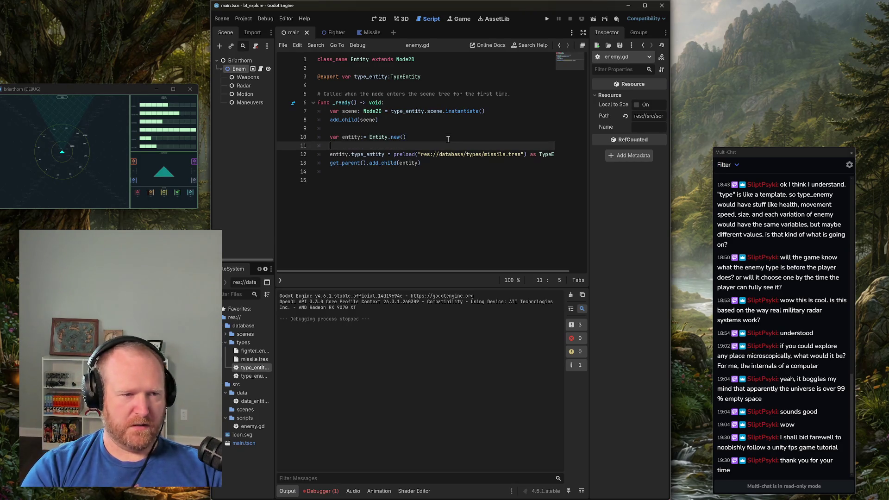
pyautogui.write('# ')
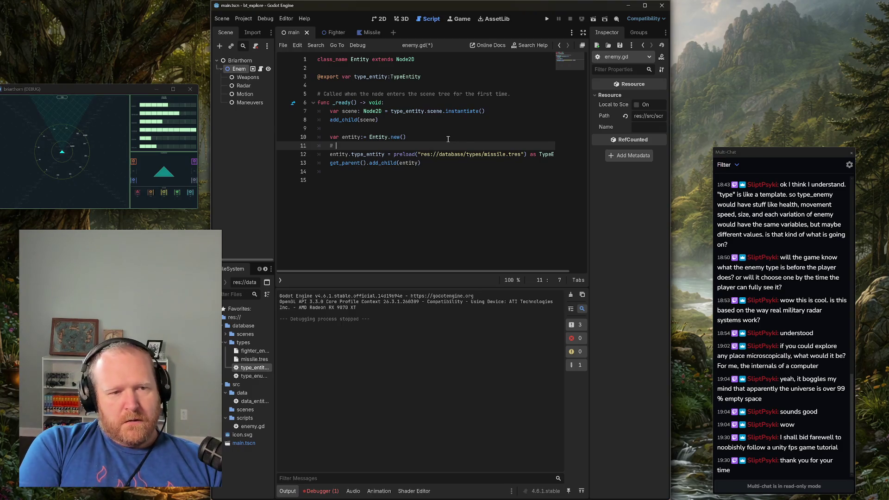
pyautogui.write('load_typ')
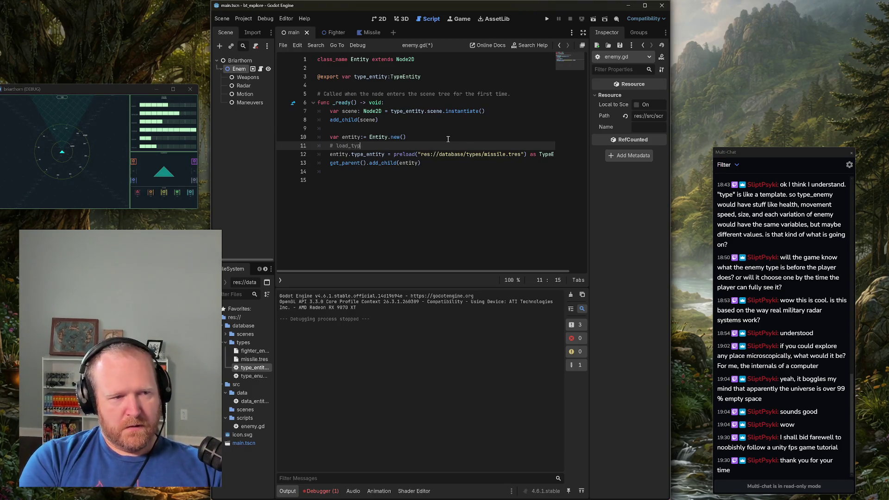
pyautogui.write('e(')
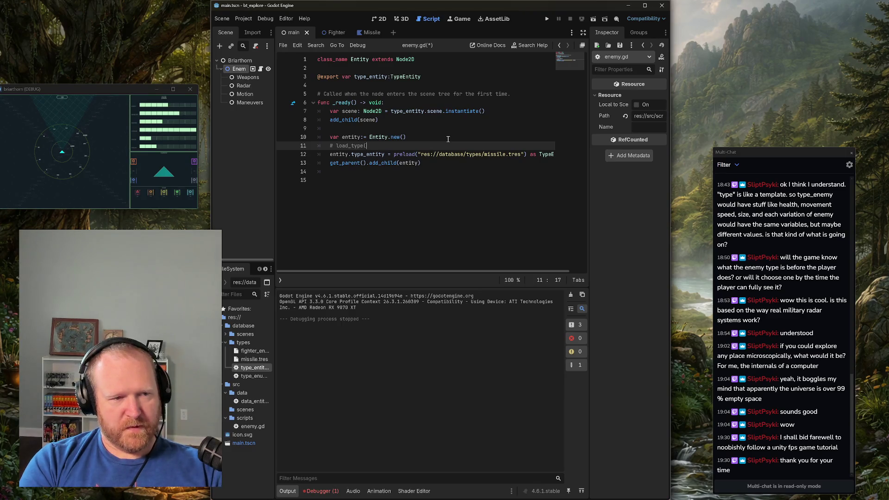
pyautogui.write('Ty')
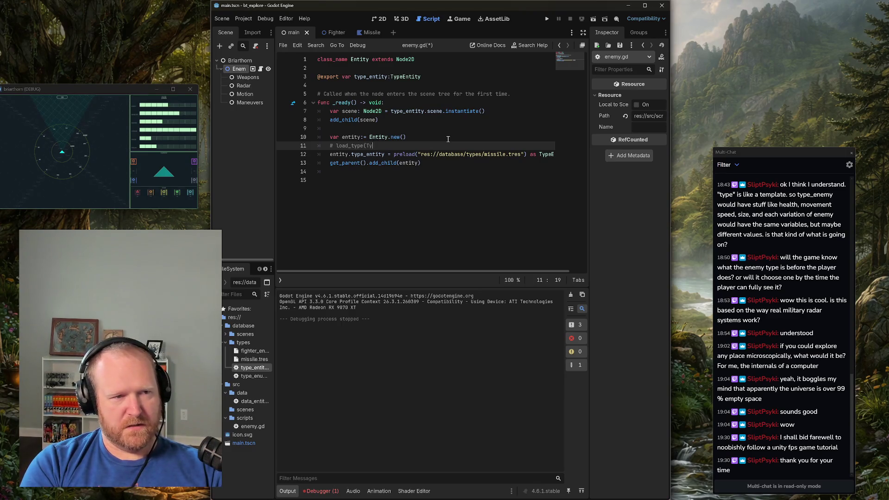
pyautogui.write('peEnume')
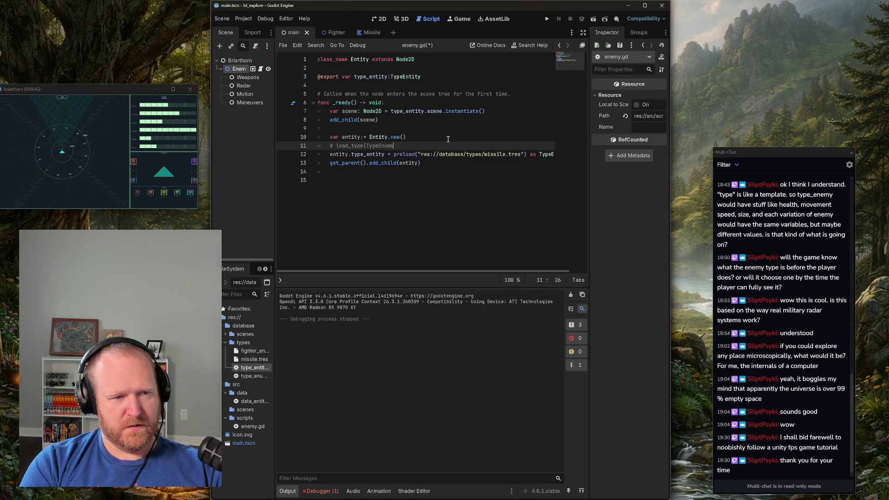
pyautogui.write('.Category.')
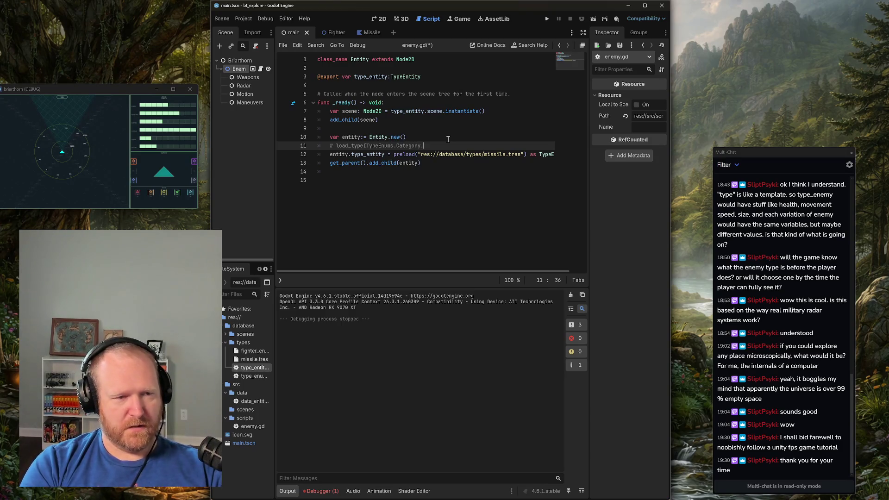
pyautogui.write('WEAPON_AIR_')
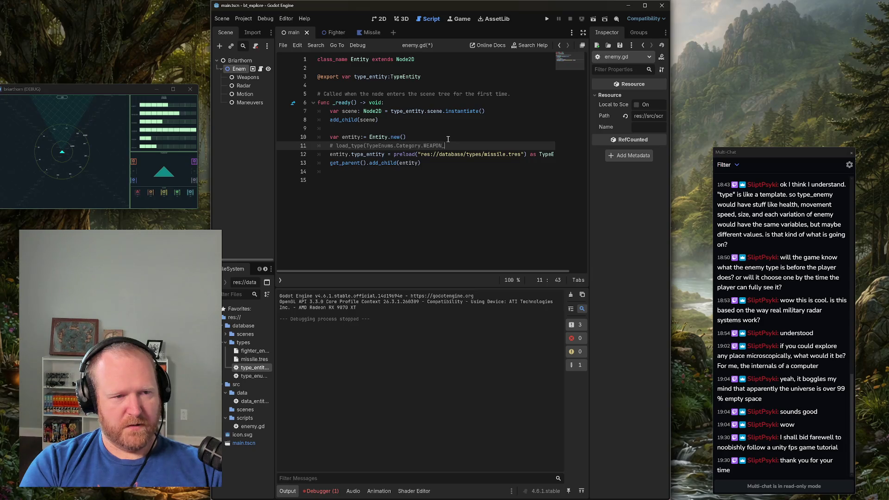
pyautogui.write('MISSILE')
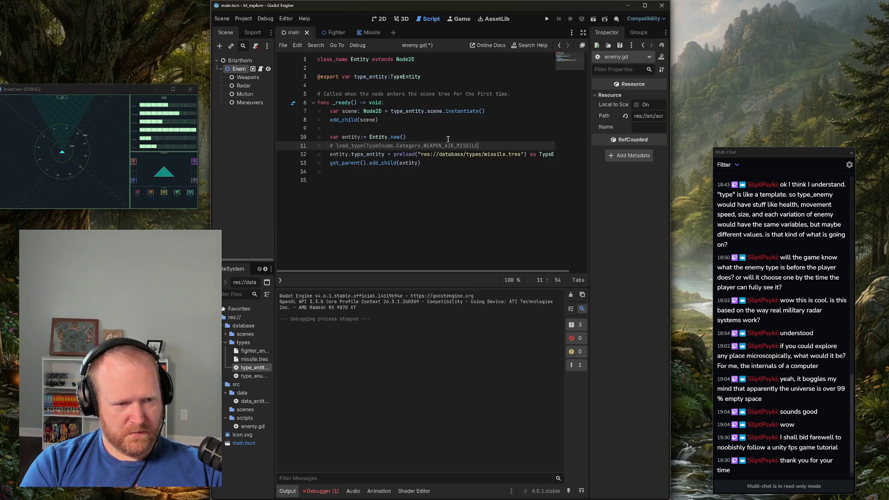
pyautogui.write(')')
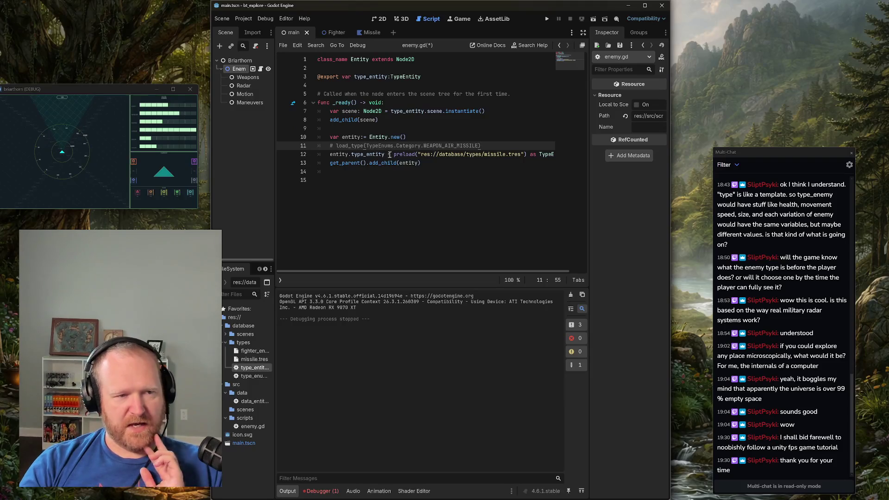
# Inspect type_entity, the preload call and get_parent, leaving the cursor before get_parent.
pyautogui.doubleClick(376, 155)
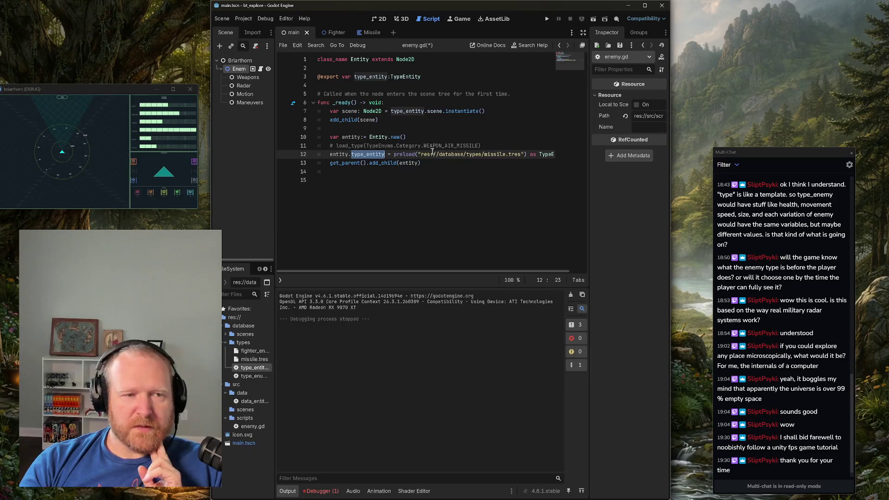
pyautogui.moveTo(394, 155); pyautogui.dragTo(536, 154)
pyautogui.click(358, 154)
pyautogui.doubleClick(358, 154)
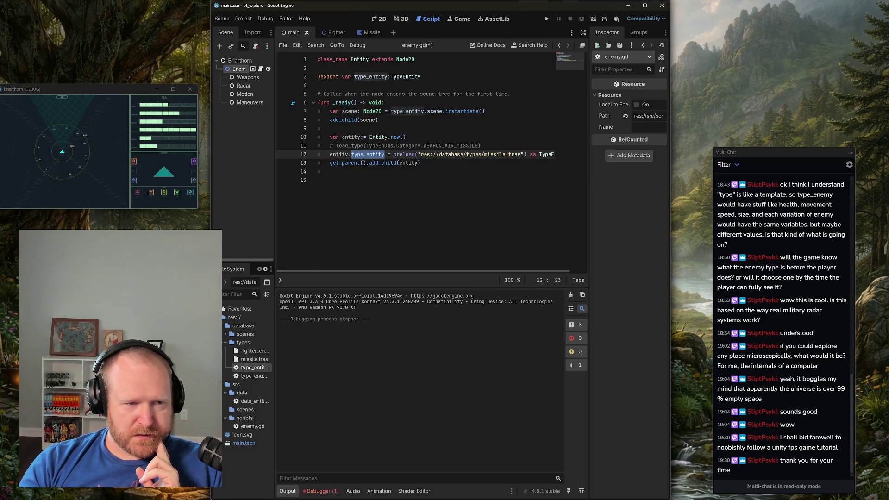
pyautogui.doubleClick(346, 163)
pyautogui.click(331, 163)
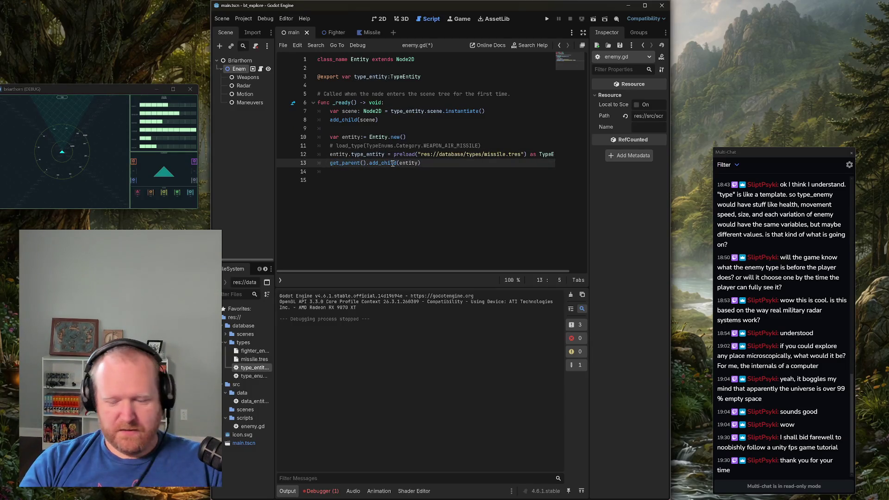
# Try an add_to_group("missiles", entity) line above get_parent, then delete it.
pyautogui.press('Return')
pyautogui.press('Up')
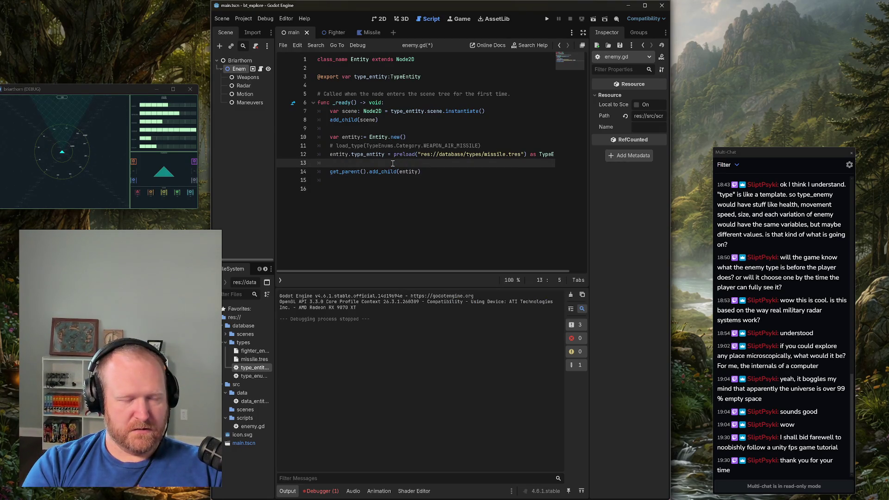
pyautogui.write('add_to_g')
pyautogui.press('Return')
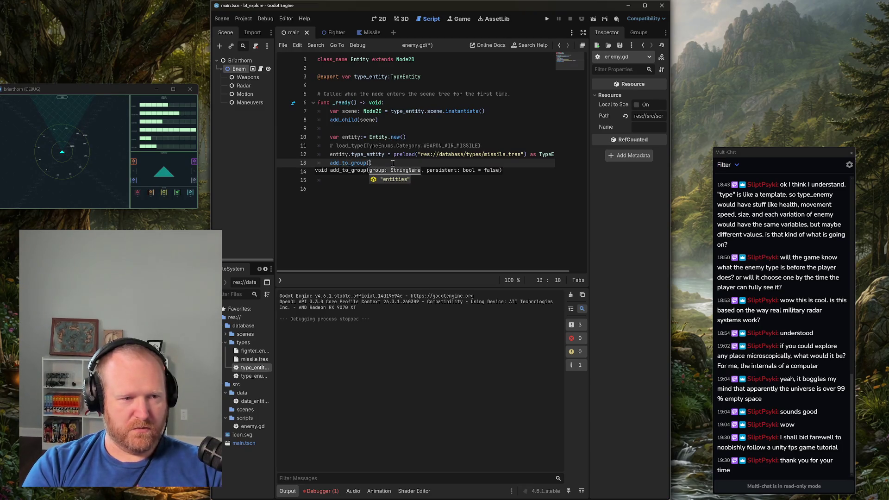
pyautogui.write('"missi')
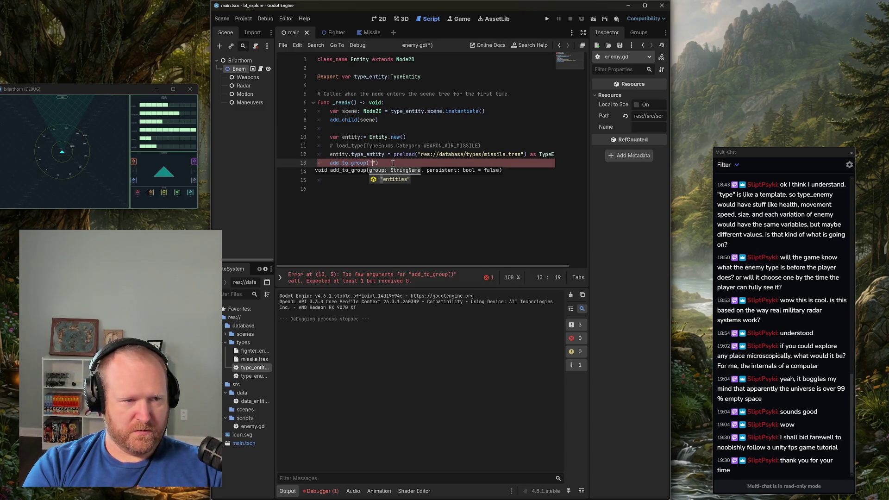
pyautogui.write('les", en')
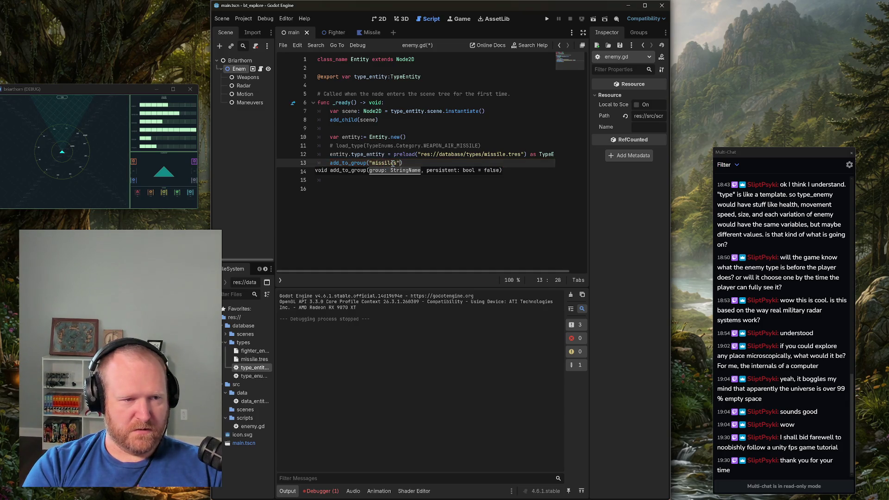
pyautogui.write('tity)')
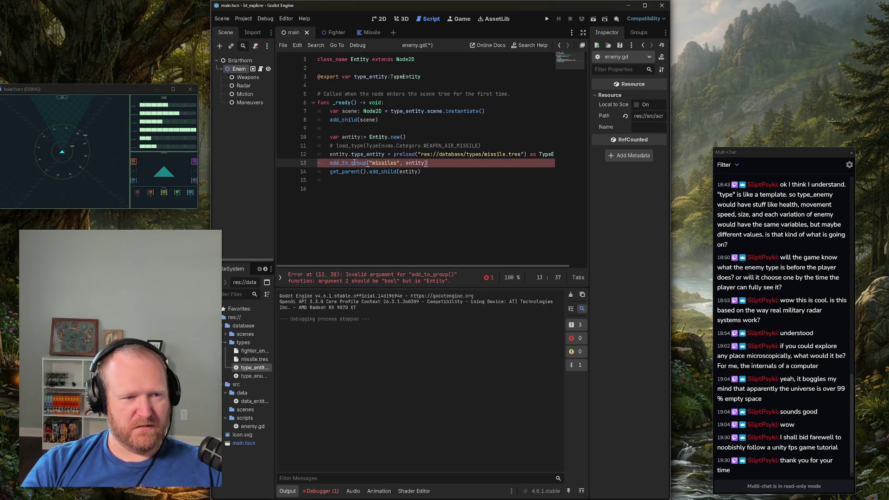
pyautogui.moveTo(355, 163)
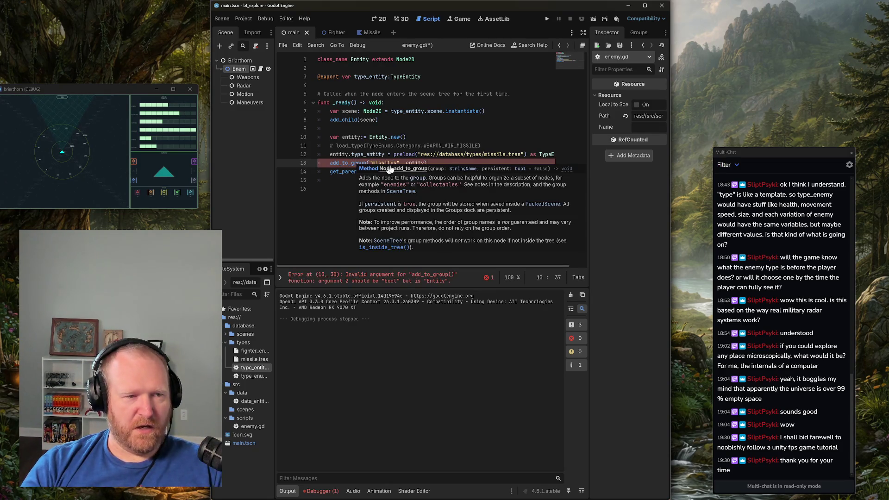
pyautogui.click(326, 162)
pyautogui.hotkey('ctrl', 'shift', 'k')
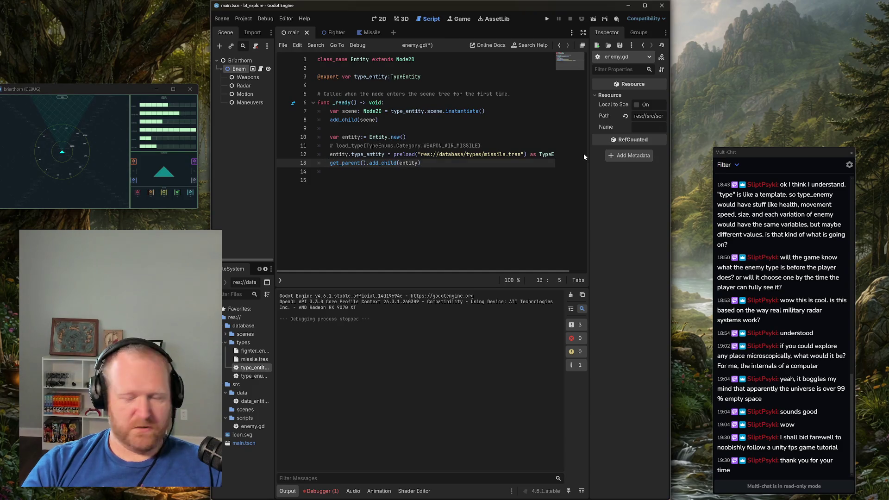
# Insert entity.add_to_group("missiles") on the line above get_parent.
pyautogui.press('Return')
pyautogui.press('Up')
pyautogui.write('ntity.add_to')
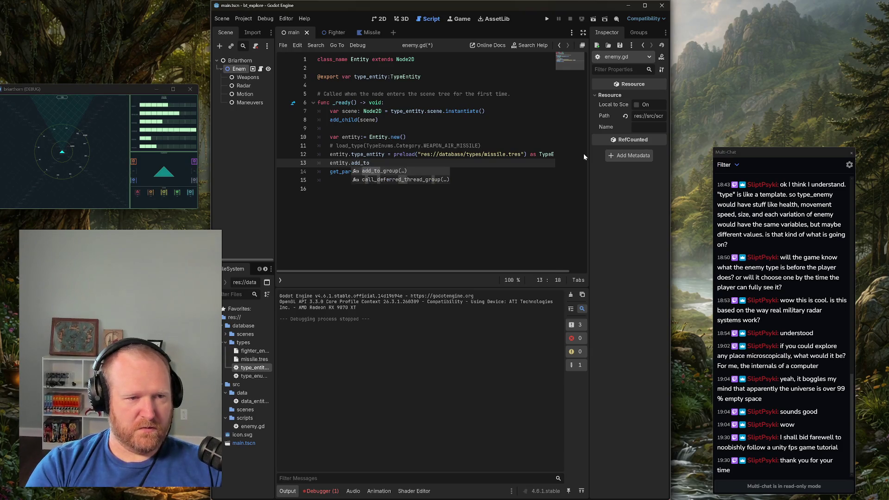
pyautogui.press('Return')
pyautogui.write('"missiles')
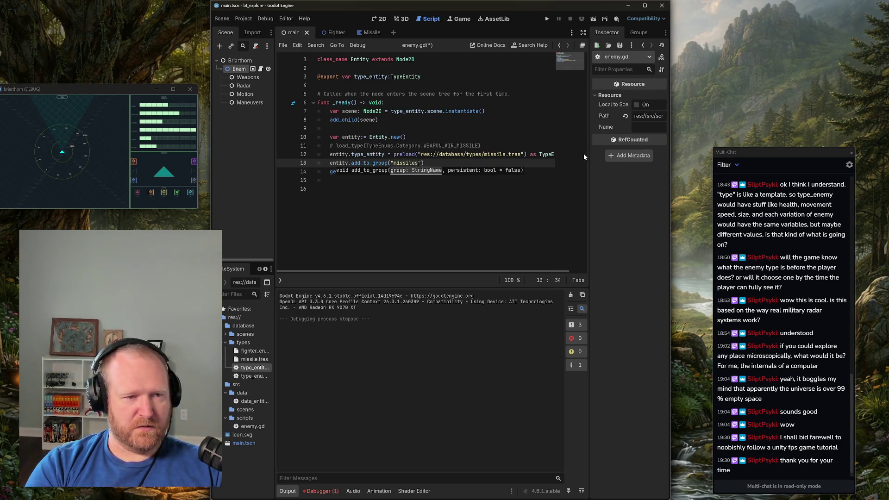
pyautogui.press('End')
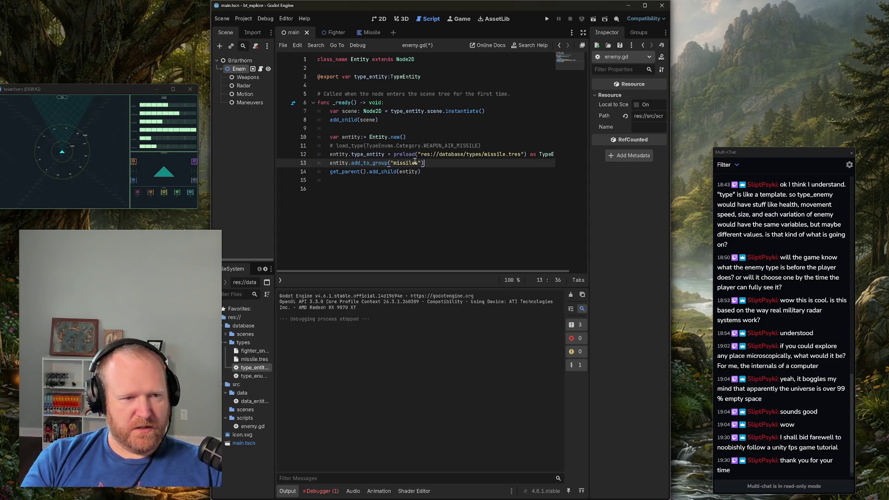
# Try TypeEnums.Category.WEAPON_AIR_MISSILE as the group argument, then revert it to "missiles".
pyautogui.moveTo(421, 163); pyautogui.dragTo(390, 163)
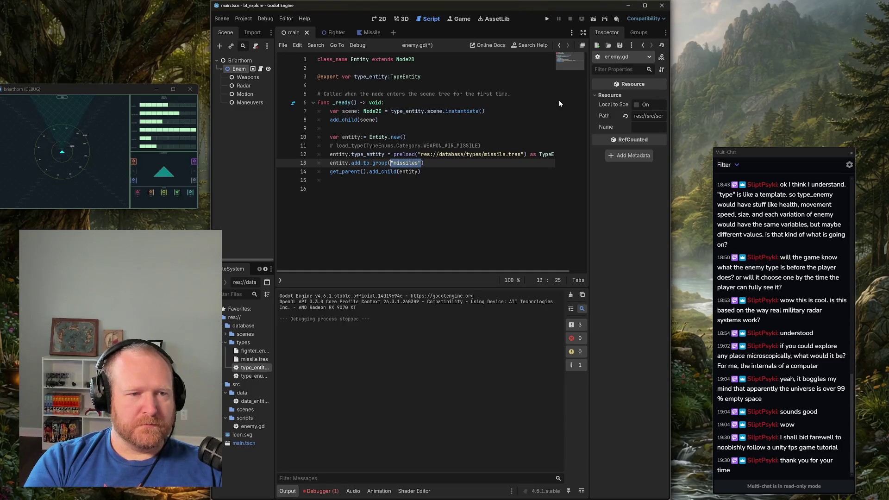
pyautogui.write('TypeEnums')
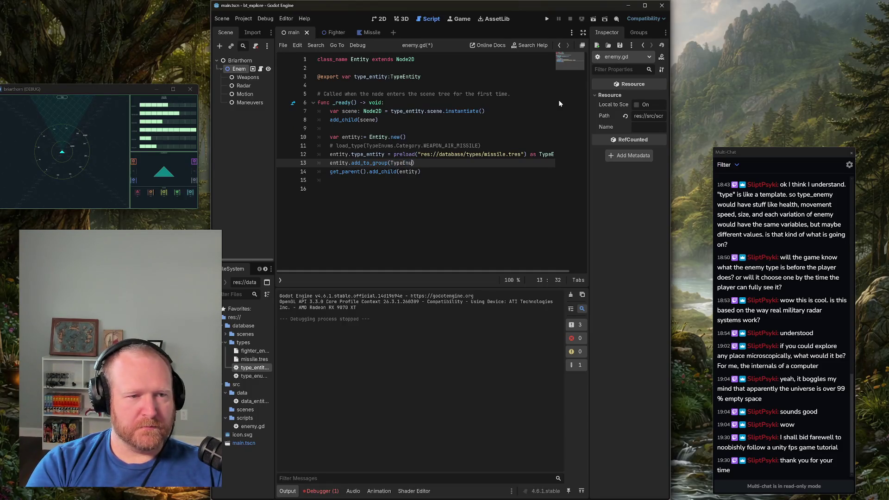
pyautogui.write('.Category')
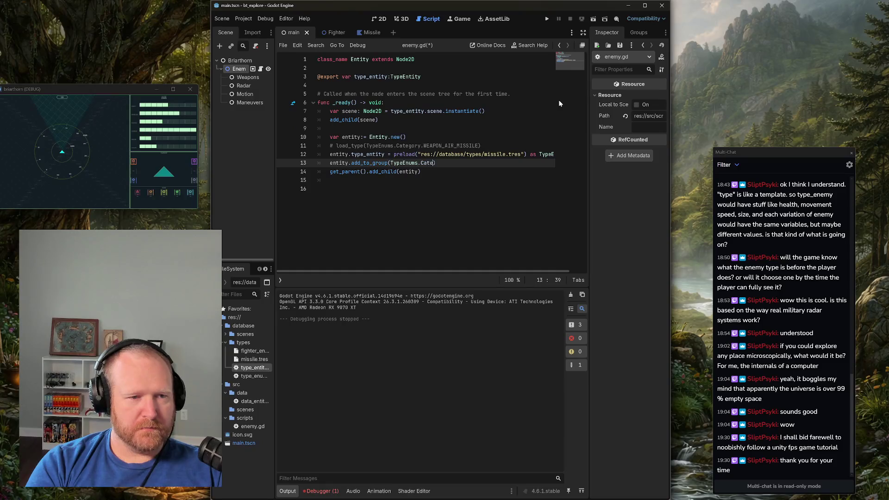
pyautogui.write('.WEAPON')
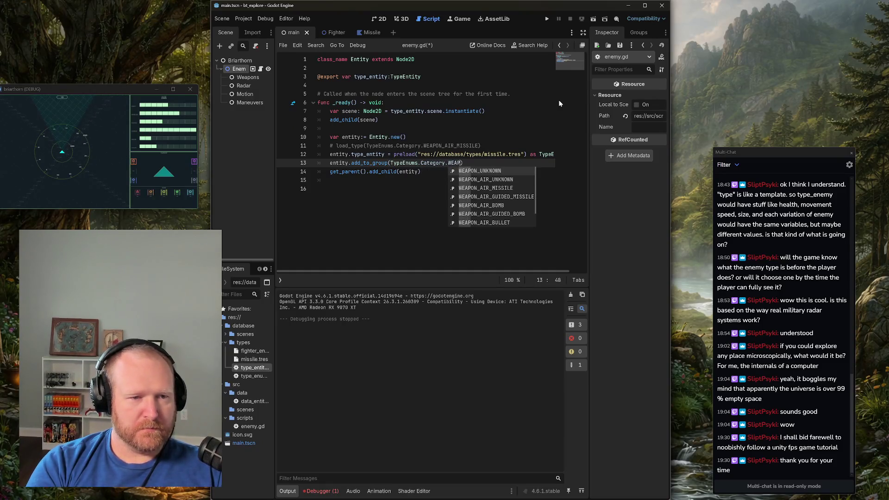
pyautogui.write('_AIR_M')
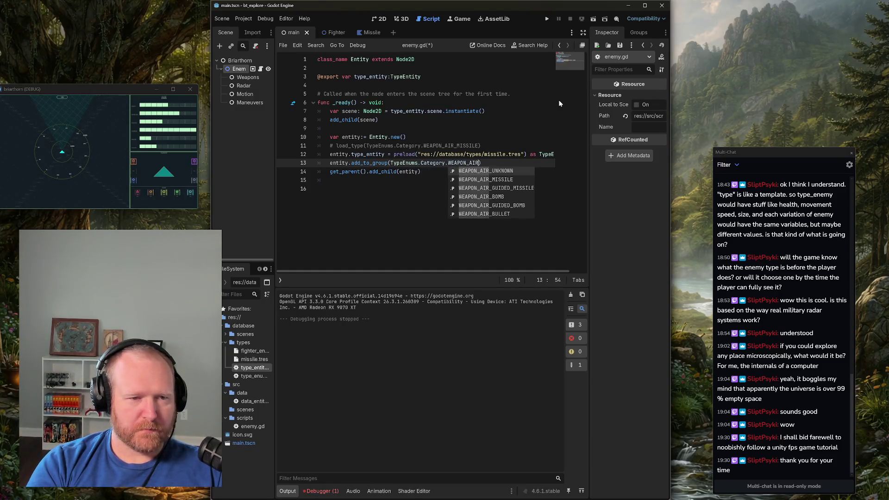
pyautogui.press('Return')
pyautogui.write('.')
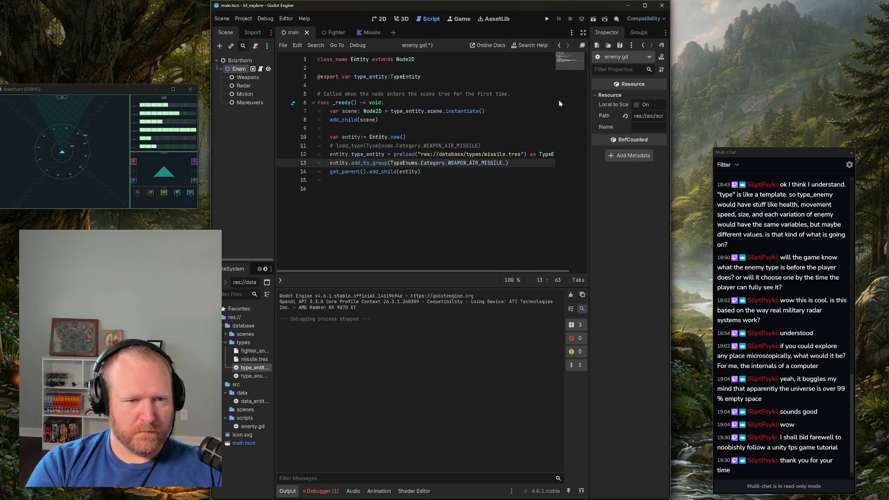
pyautogui.write('toSt')
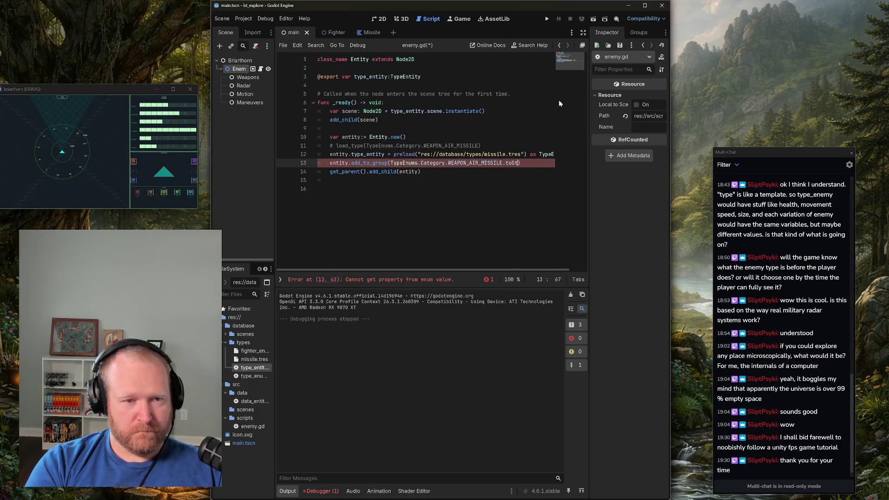
pyautogui.write('ring()')
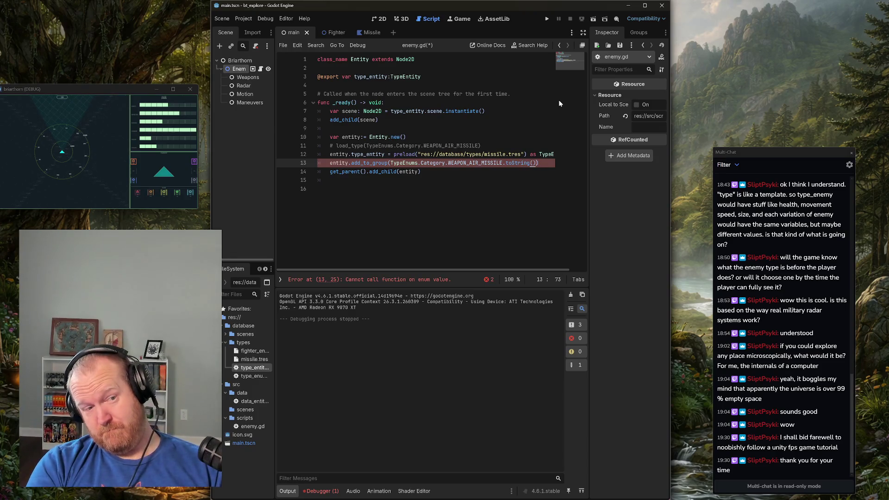
pyautogui.press('BackSpace')
pyautogui.press('BackSpace')
pyautogui.press('BackSpace')
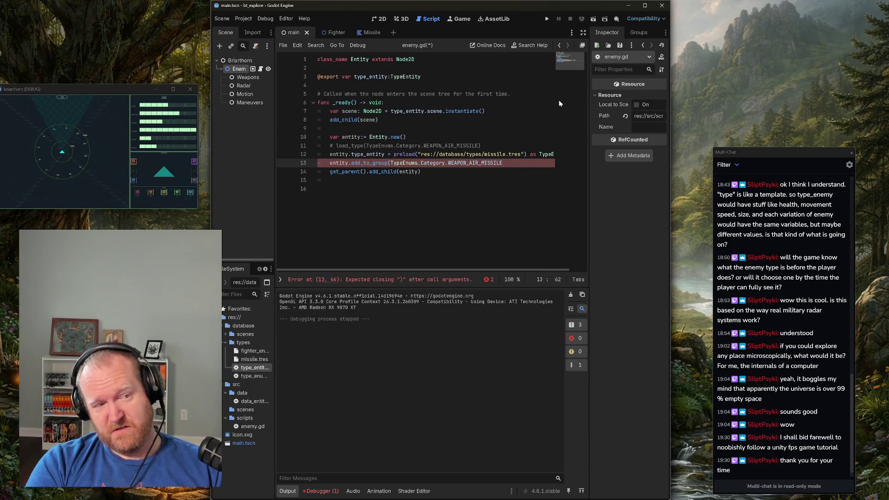
pyautogui.write(')')
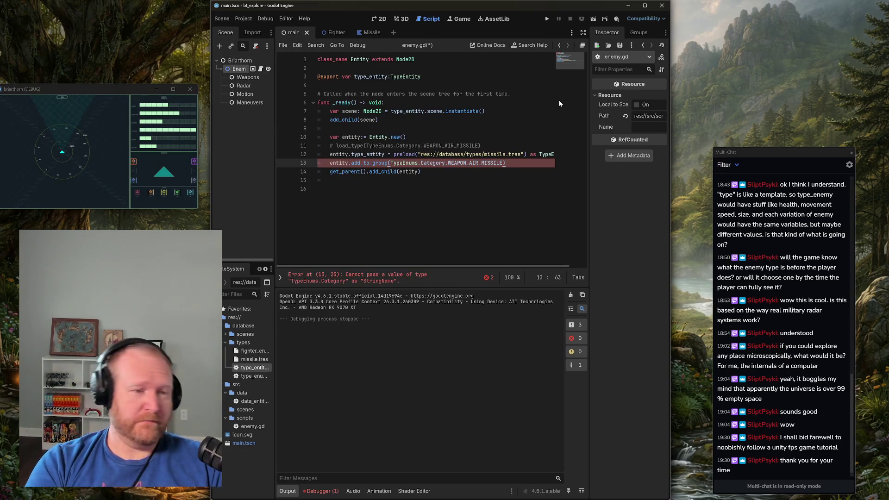
pyautogui.hotkey('ctrl', 'shift', 'Left')
pyautogui.hotkey('ctrl', 'shift', 'Left')
pyautogui.hotkey('ctrl', 'shift', 'Left')
pyautogui.write('"missiles"')
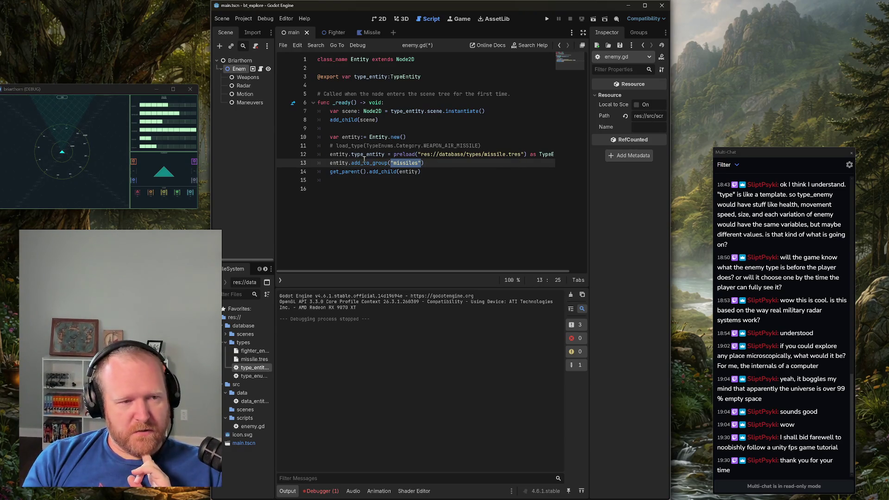
pyautogui.moveTo(414, 171)
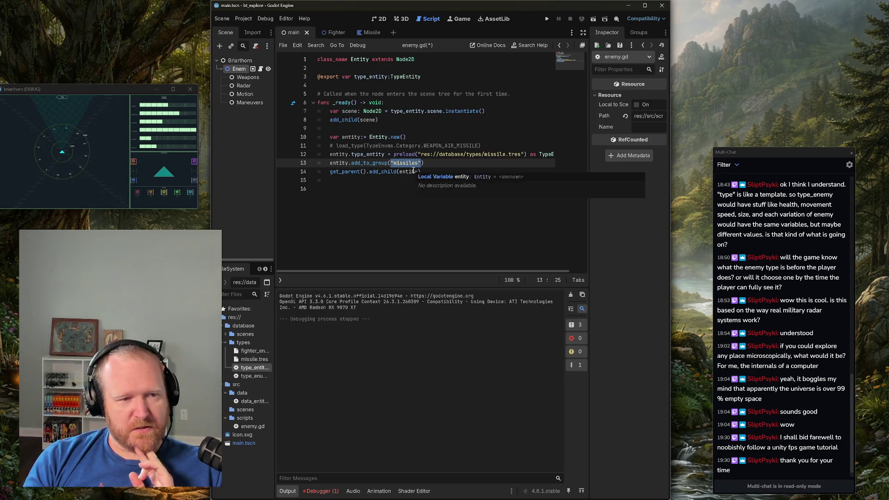
pyautogui.click(437, 164)
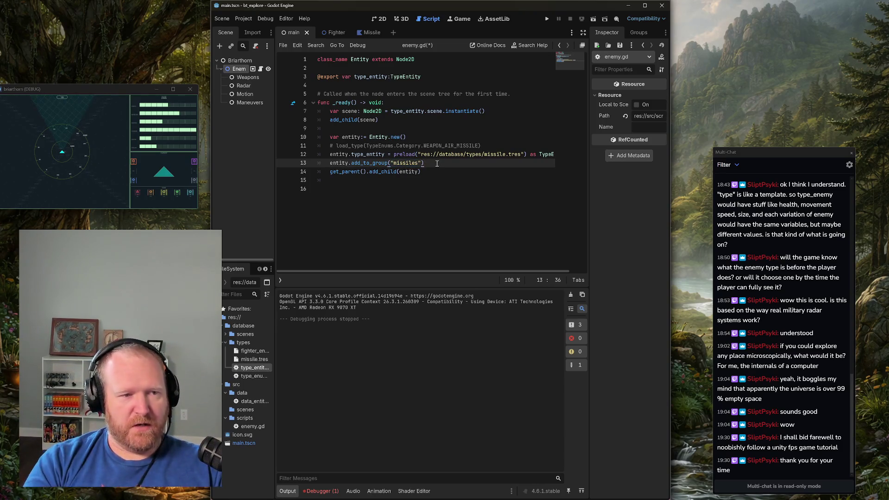
# Add entity.add_to_group("entities") on line 14 and set a breakpoint on the missiles line.
pyautogui.press('Return')
pyautogui.write('entity.add')
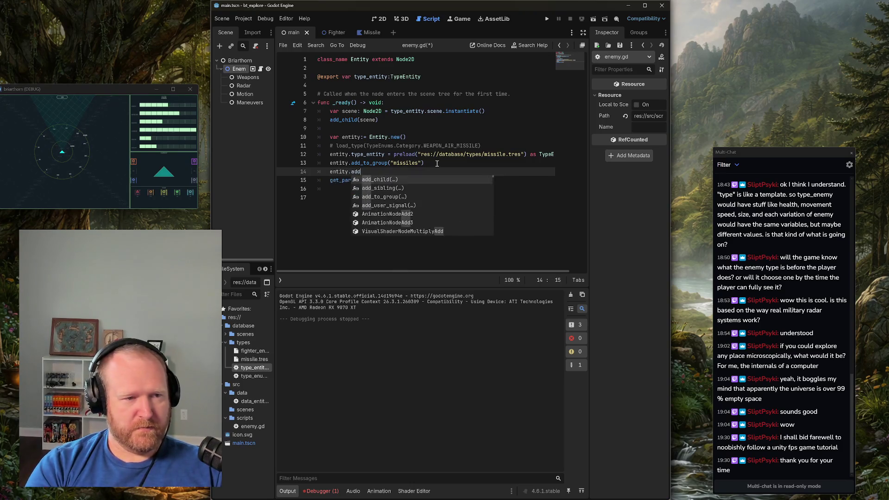
pyautogui.write('_to_group')
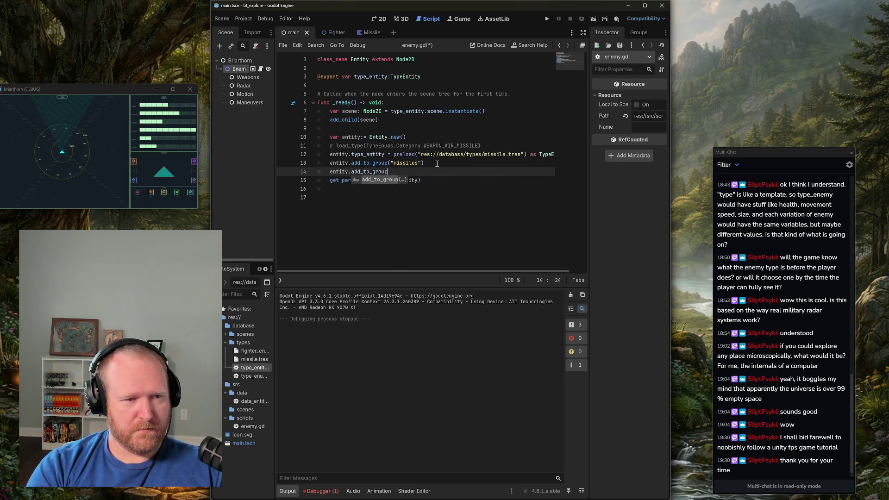
pyautogui.write('("entities')
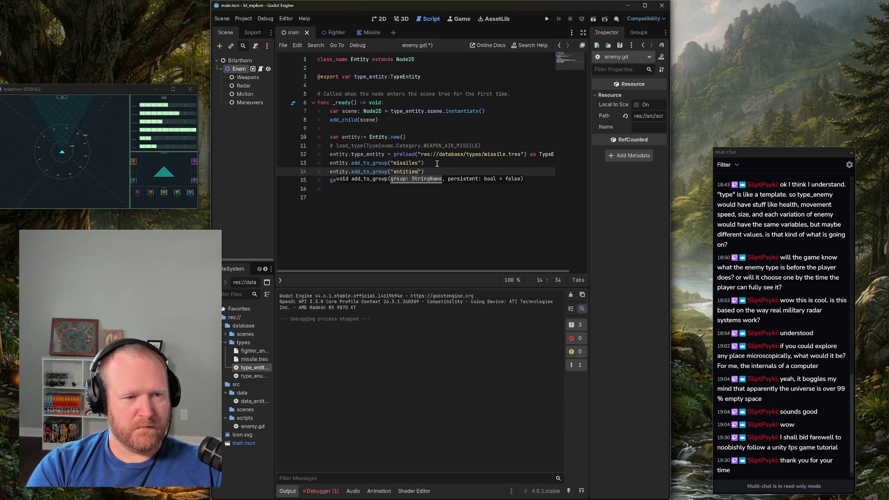
pyautogui.write('")')
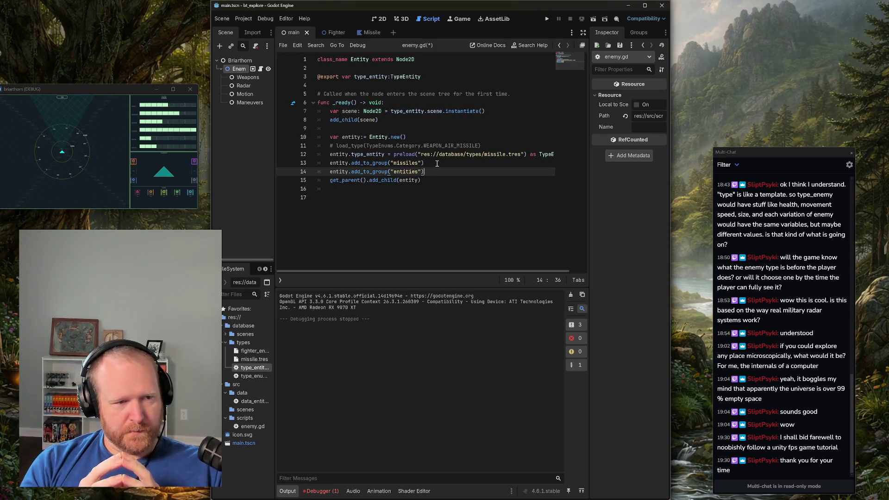
pyautogui.moveTo(437, 164); pyautogui.dragTo(281, 158)
pyautogui.click(281, 164)
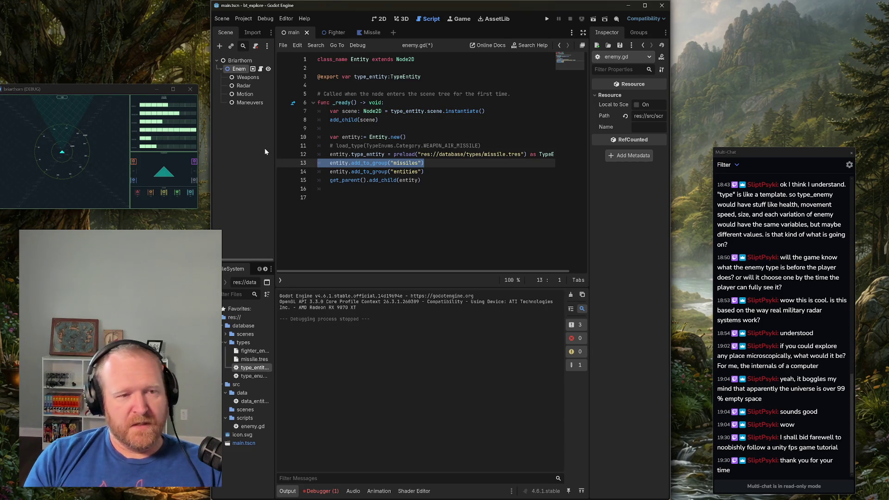
# Select the full quoted missile.tres path on line 12 and widen the scene and file docks.
pyautogui.moveTo(518, 154); pyautogui.dragTo(430, 157)
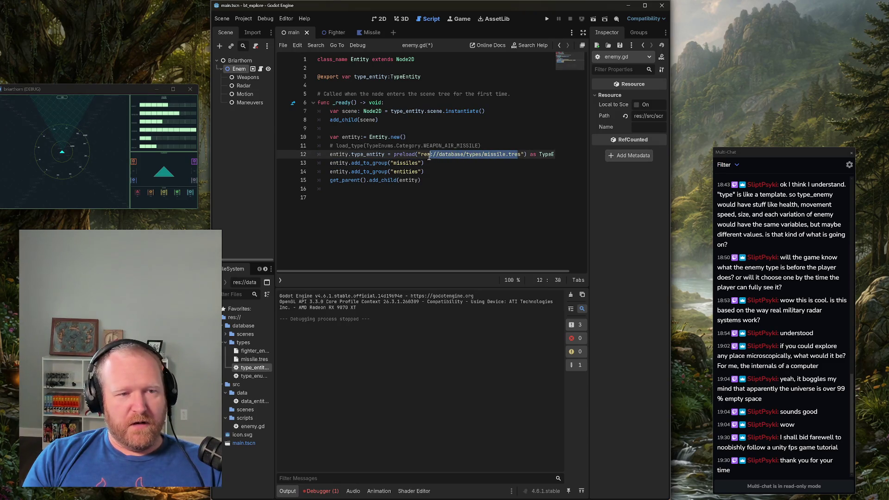
pyautogui.hotkey('shift', 'Right')
pyautogui.hotkey('shift', 'Right')
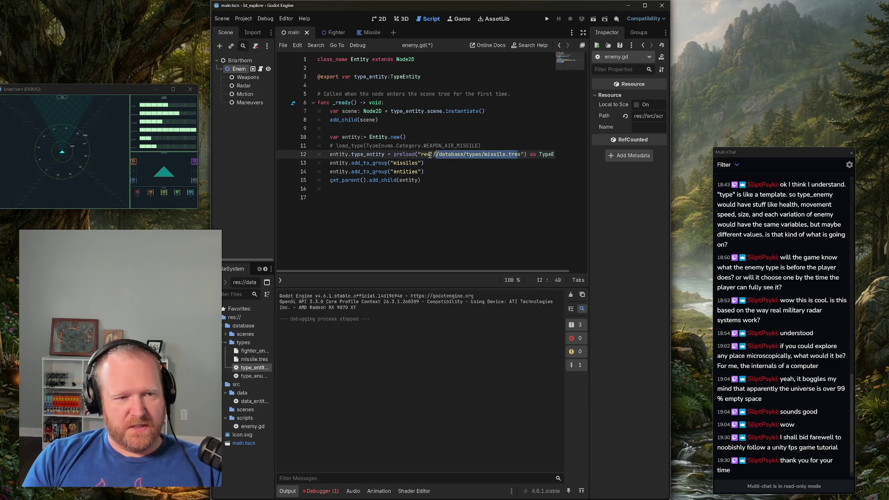
pyautogui.keyDown('shift'); pyautogui.click(421, 155); pyautogui.keyUp('shift')
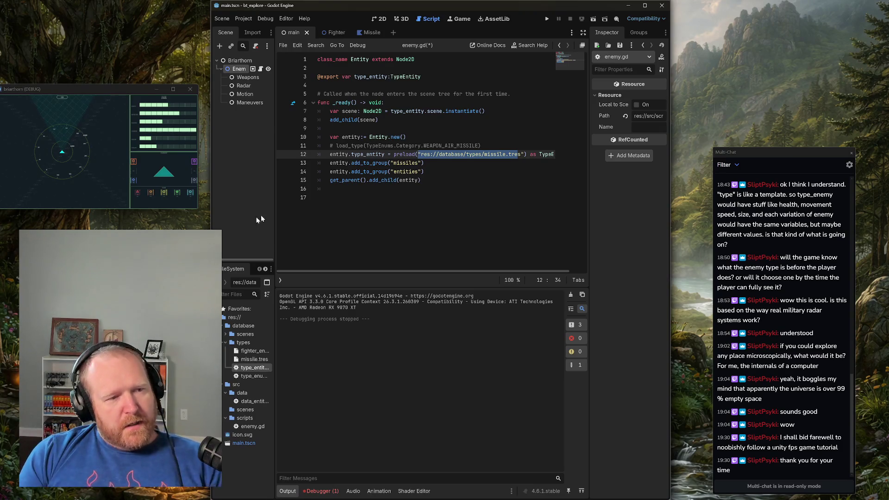
pyautogui.moveTo(276, 223); pyautogui.dragTo(302, 223)
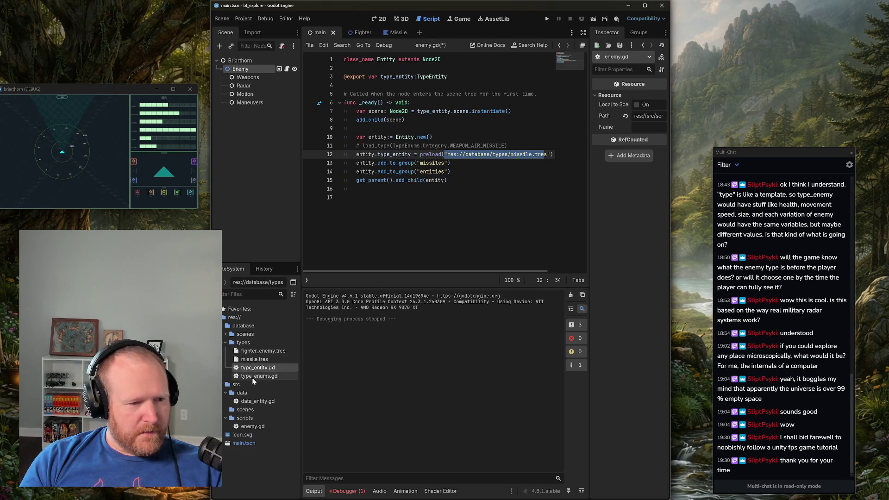
# Collapse src/data, start an 'entities' folder in src and cancel, then expand scripts.
pyautogui.click(226, 394)
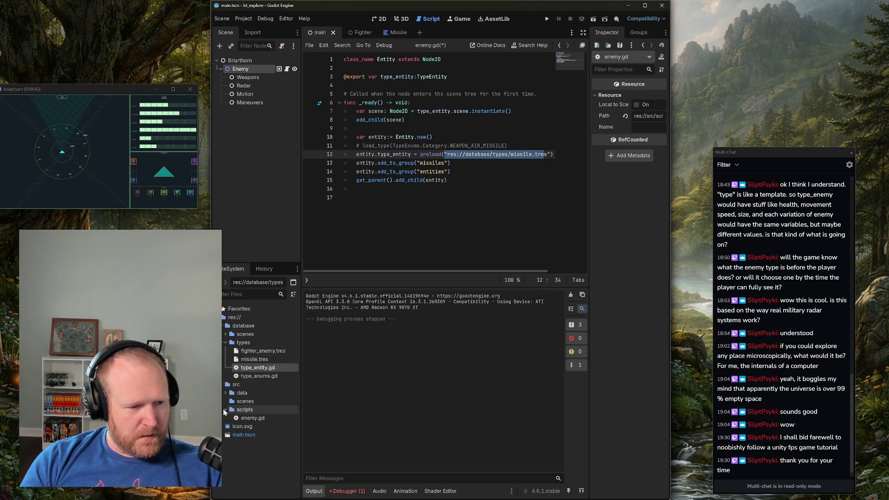
pyautogui.click(226, 410)
pyautogui.rightClick(234, 384)
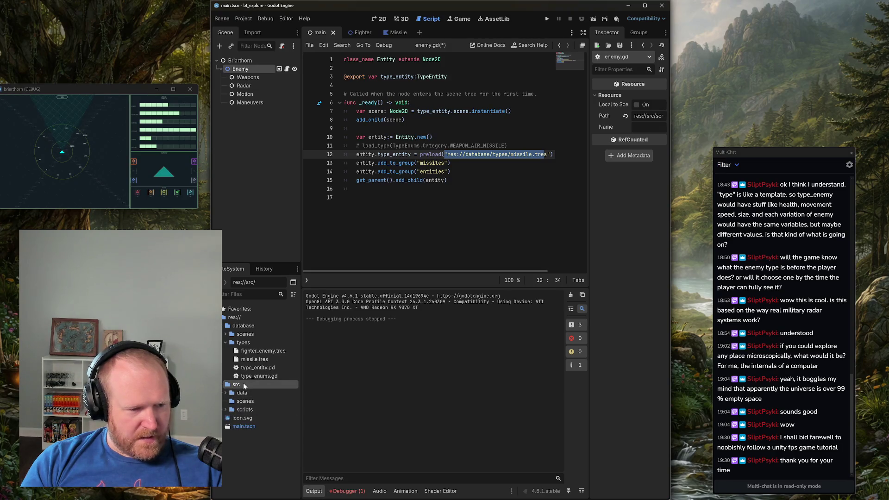
pyautogui.rightClick(244, 386)
pyautogui.moveTo(281, 371)
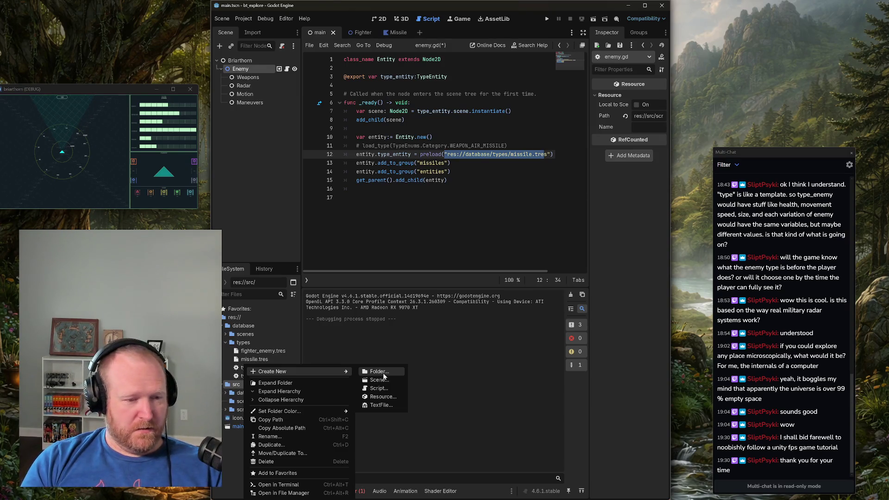
pyautogui.click(383, 372)
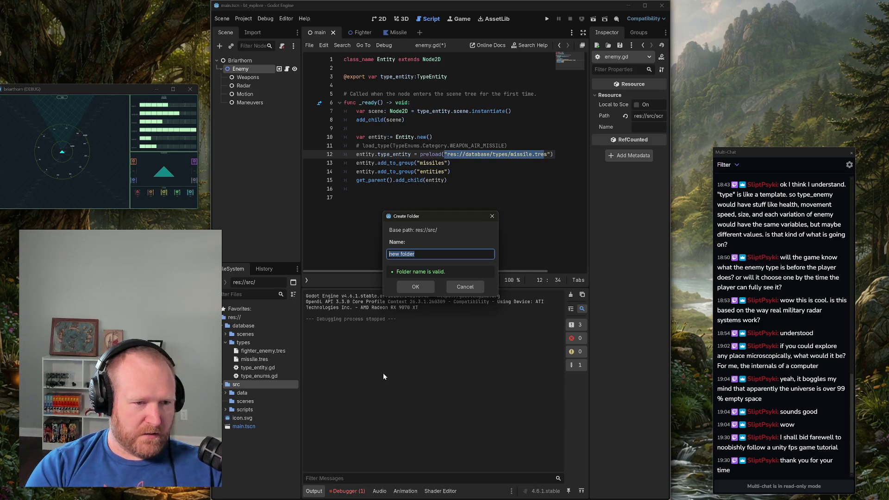
pyautogui.write('entities')
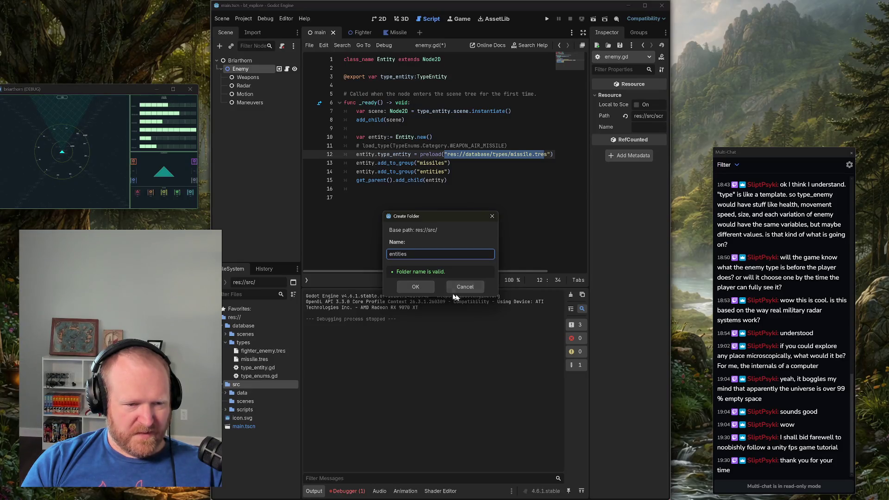
pyautogui.click(421, 287)
pyautogui.click(250, 402)
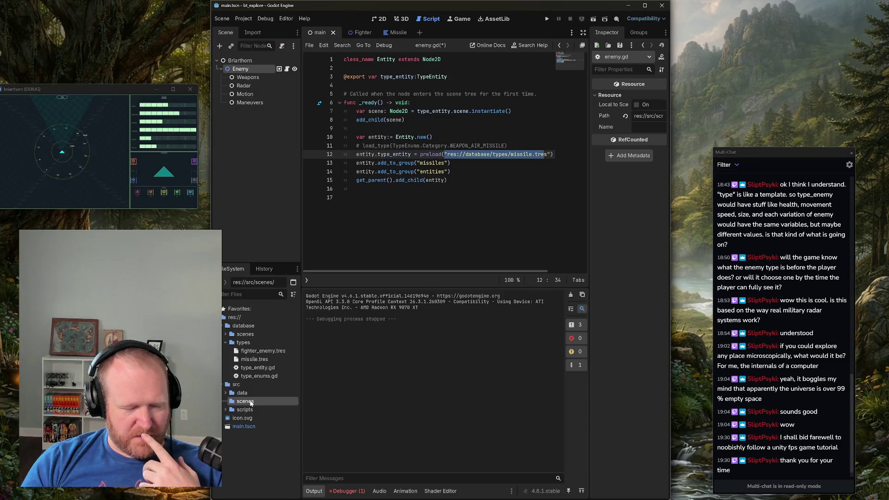
pyautogui.click(226, 410)
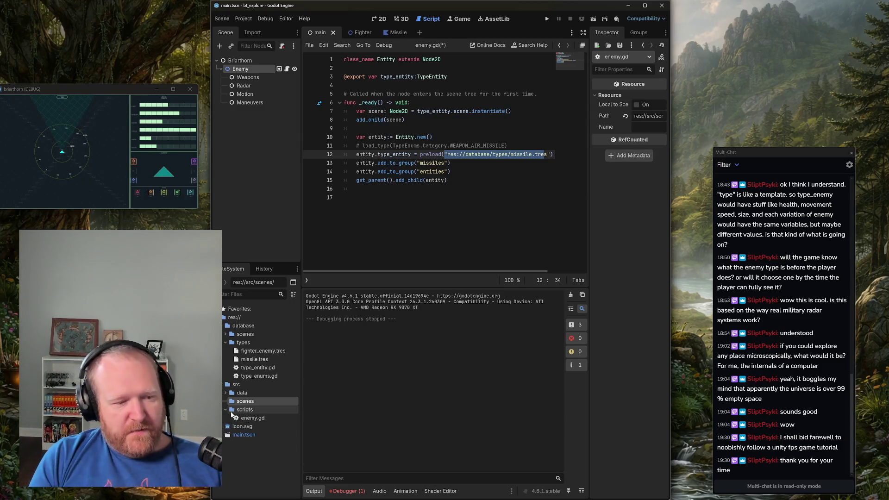
# Create Missile.tscn in src/scenes with a 2D Scene (Node2D) root and open it.
pyautogui.rightClick(251, 403)
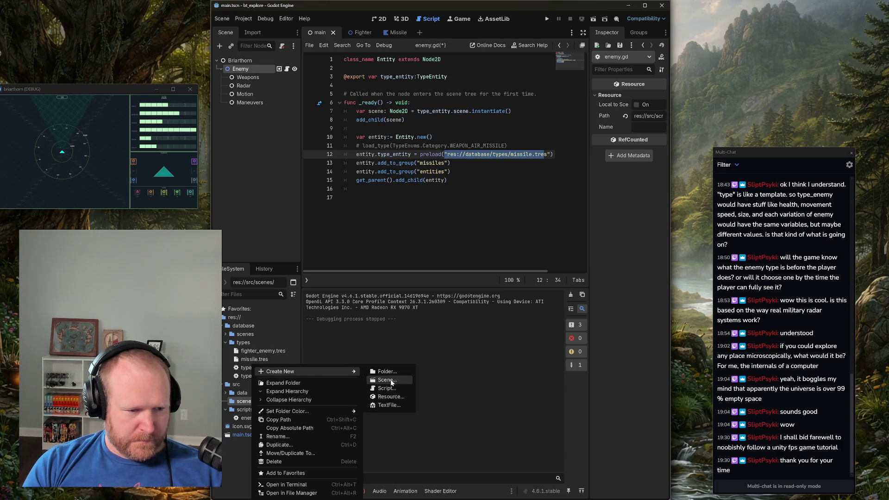
pyautogui.click(387, 379)
pyautogui.write('Missile')
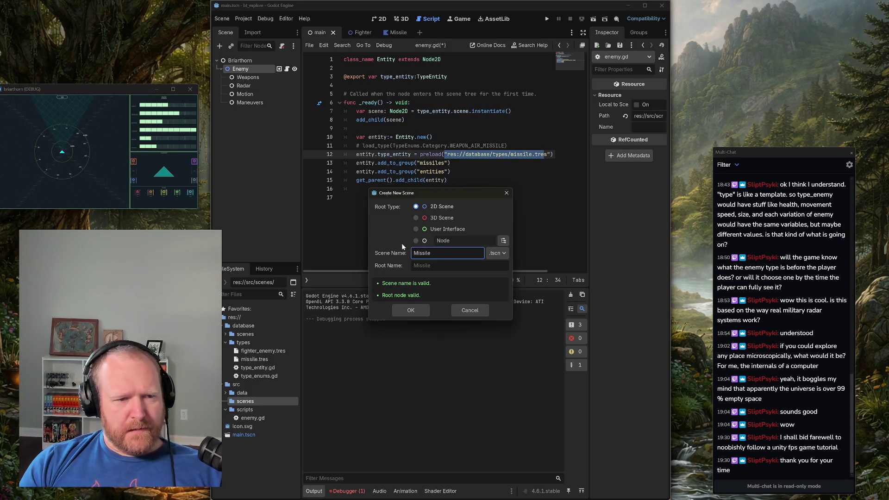
pyautogui.doubleClick(455, 241)
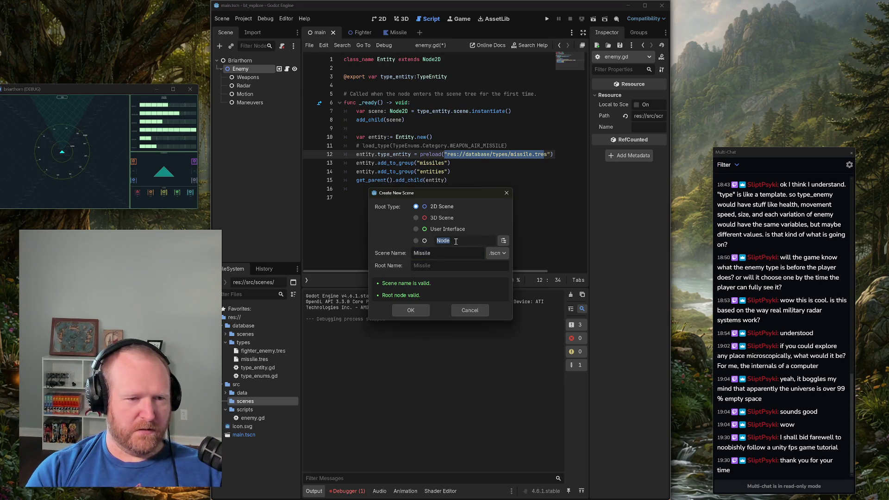
pyautogui.click(416, 239)
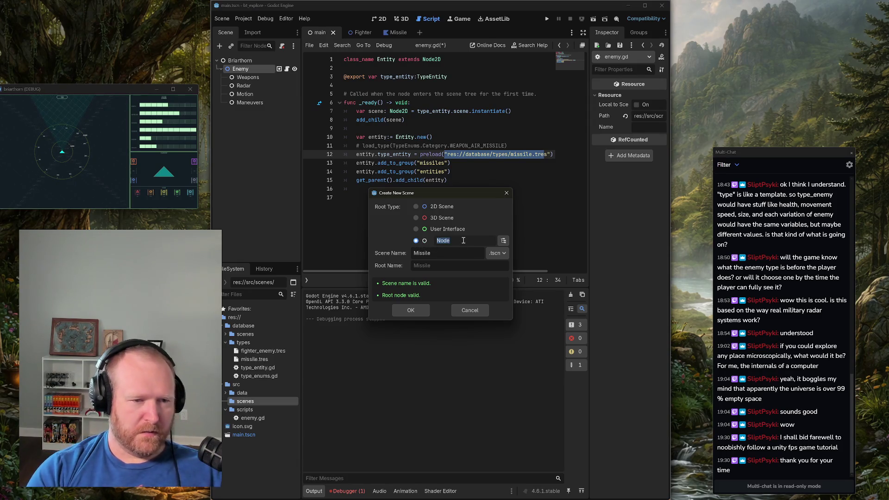
pyautogui.click(503, 240)
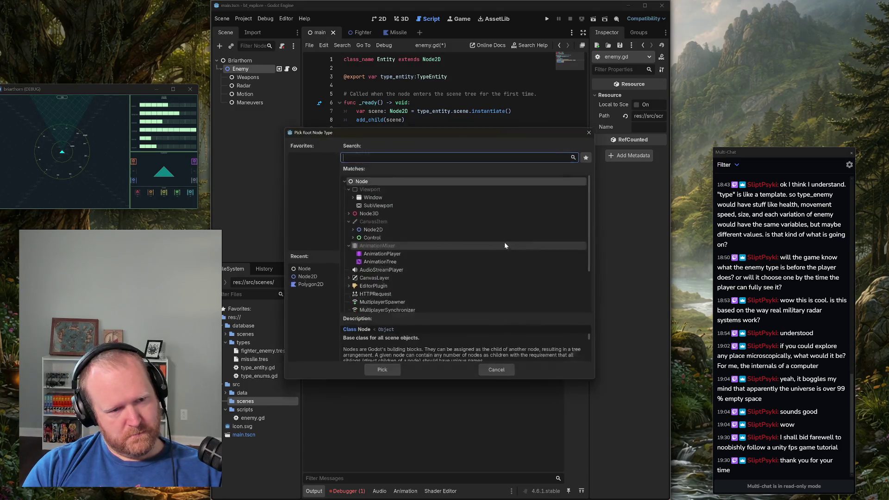
pyautogui.click(371, 229)
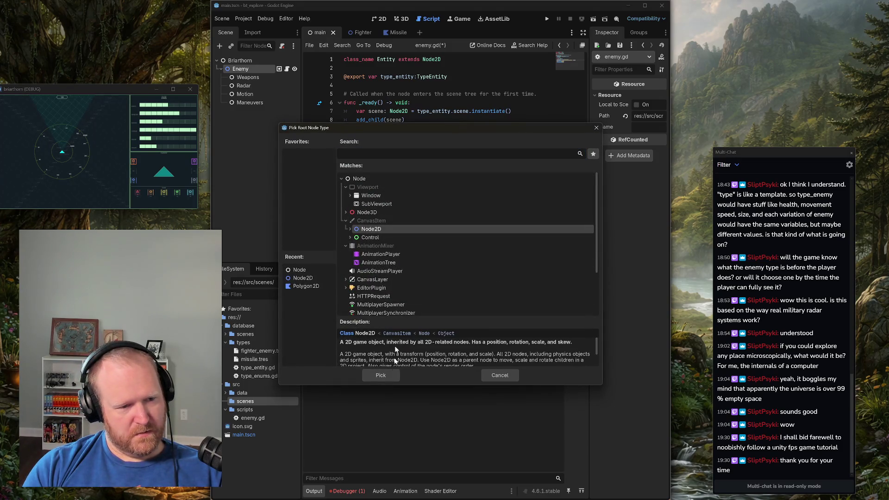
pyautogui.click(386, 375)
pyautogui.click(415, 207)
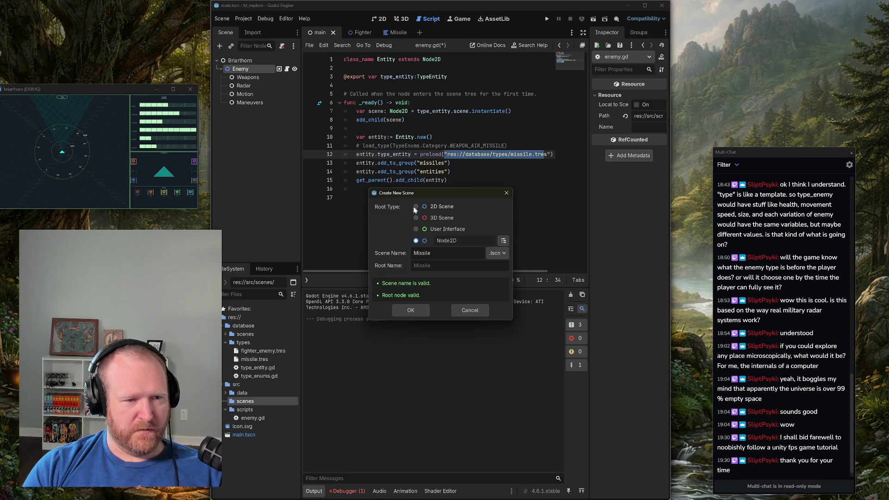
pyautogui.click(407, 309)
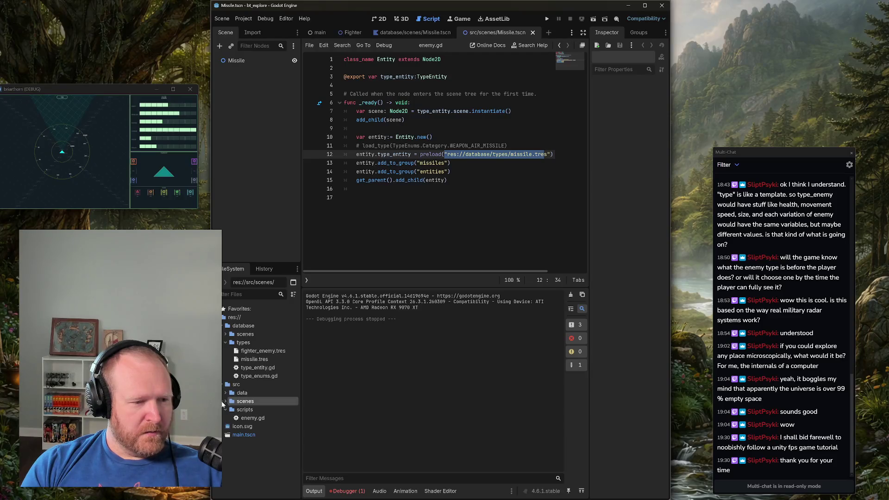
# Show the Missile scene in the 2D view and expand the scenes folder.
pyautogui.click(379, 18)
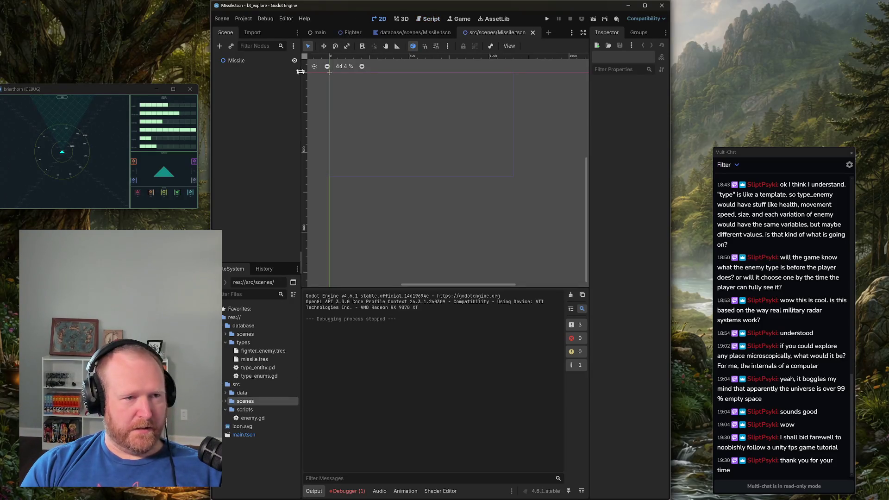
pyautogui.moveTo(338, 95); pyautogui.dragTo(394, 160)
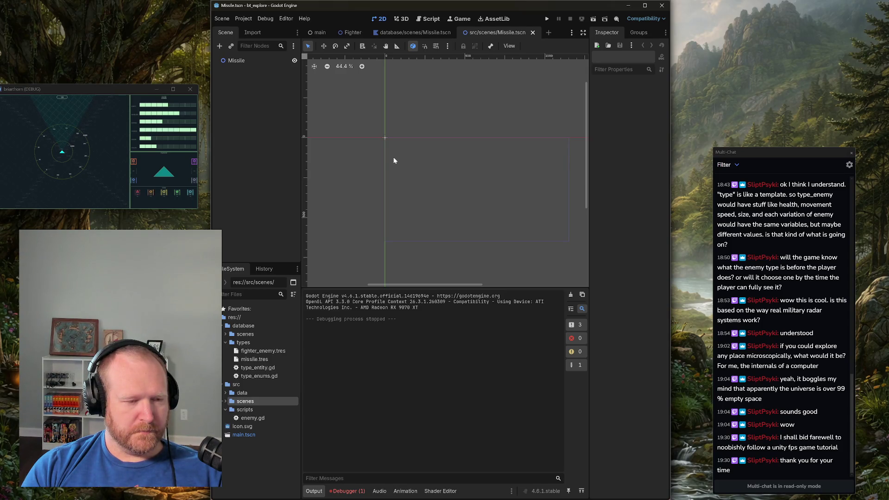
pyautogui.click(226, 401)
# Create a new script named motion.gd in the src/scripts folder.
pyautogui.rightClick(245, 418)
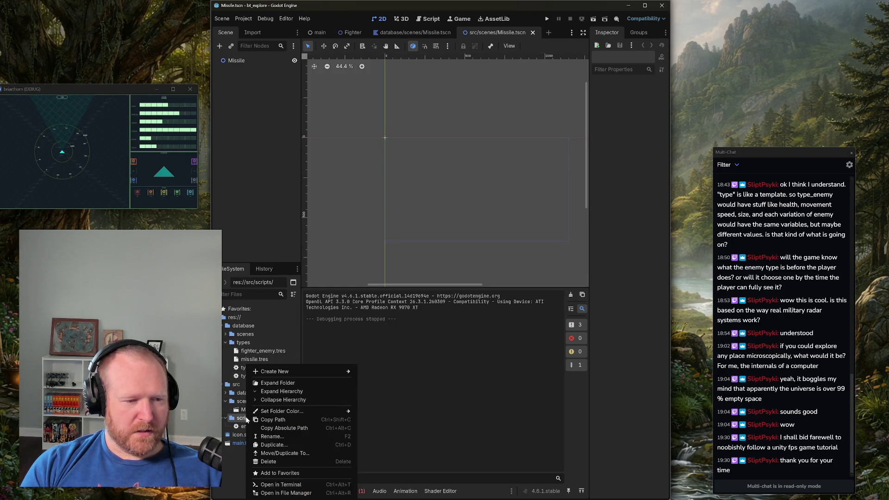
pyautogui.moveTo(299, 371)
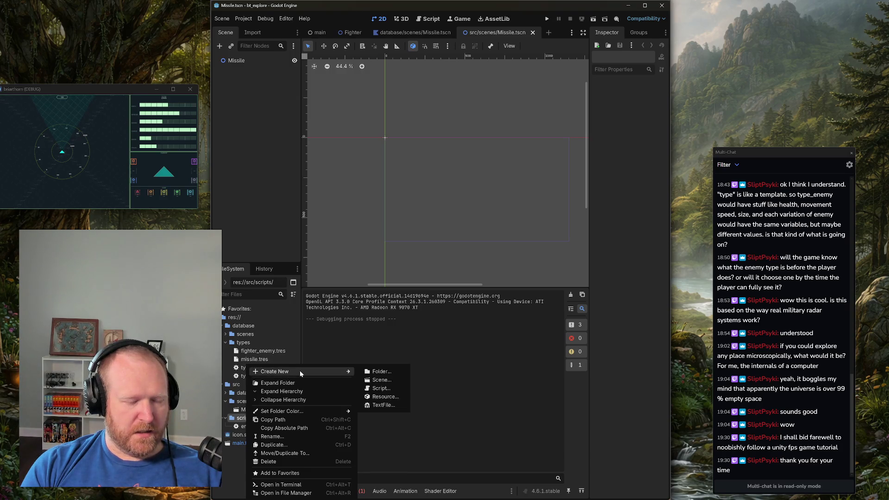
pyautogui.click(382, 388)
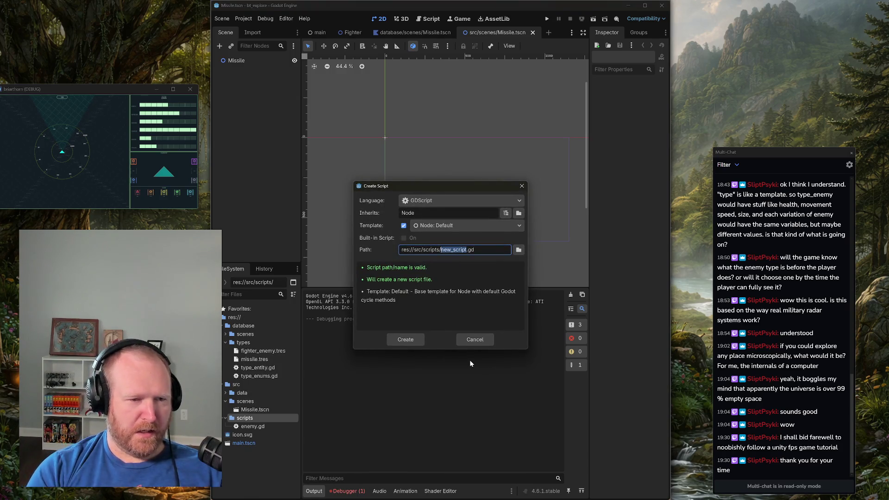
pyautogui.write('motion')
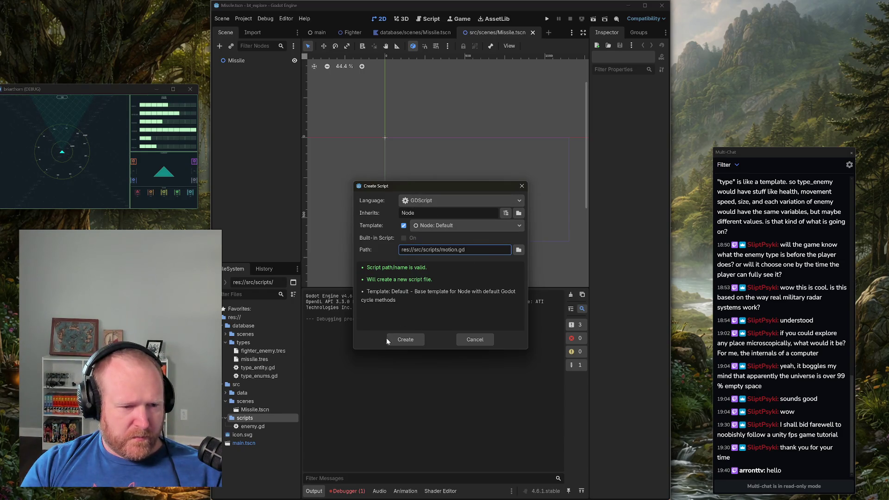
pyautogui.click(399, 337)
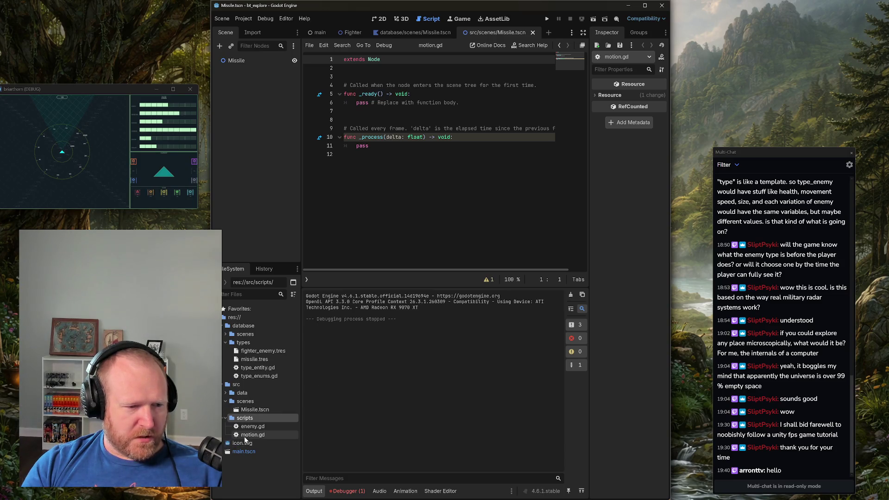
# Start adding a 'motion' child under Missile, then cancel and open motion.gd instead.
pyautogui.rightClick(233, 60)
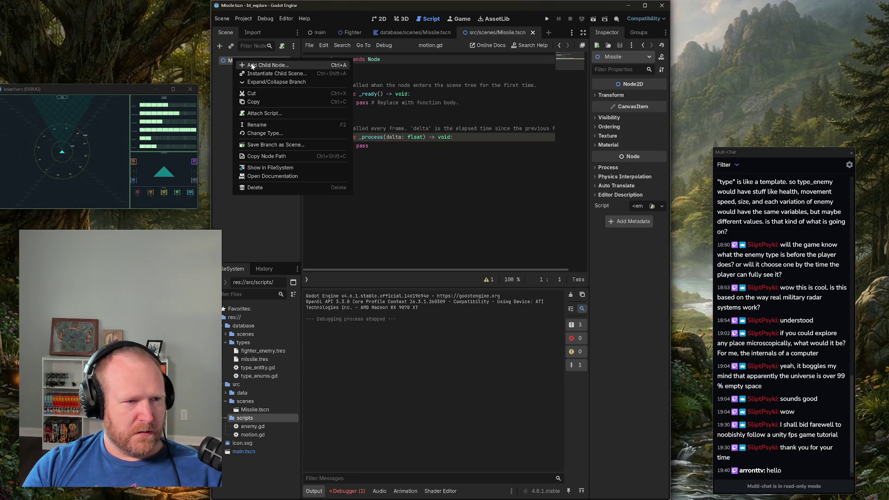
pyautogui.click(252, 66)
pyautogui.write('motio')
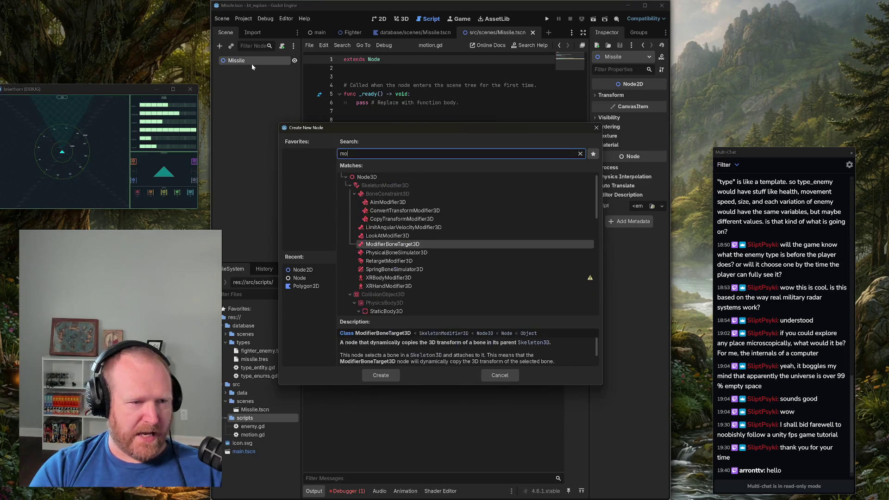
pyautogui.write('n')
pyautogui.press('Escape')
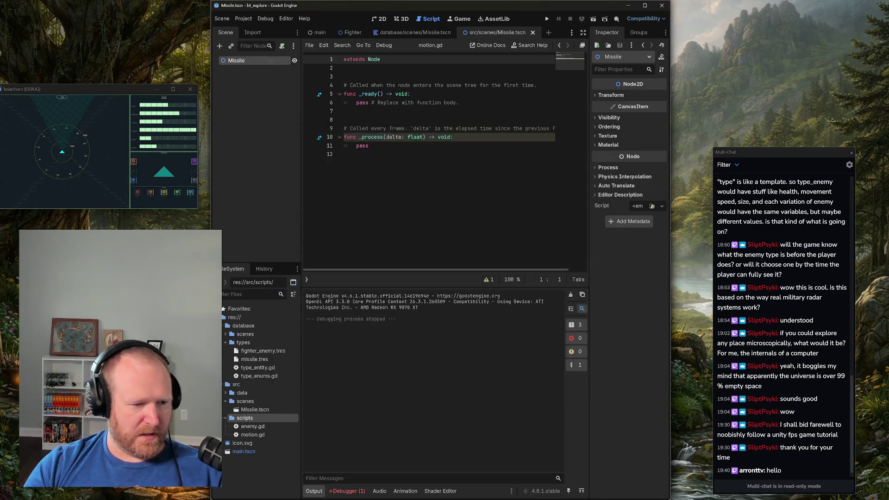
pyautogui.click(253, 435)
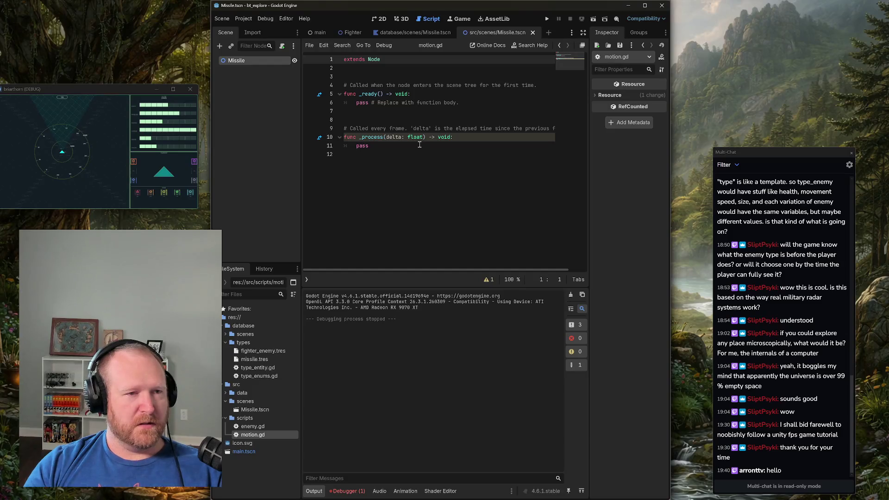
# Add 'class_name Motion' before 'extends Node' on line 1 and save.
pyautogui.write('class_name Motion')
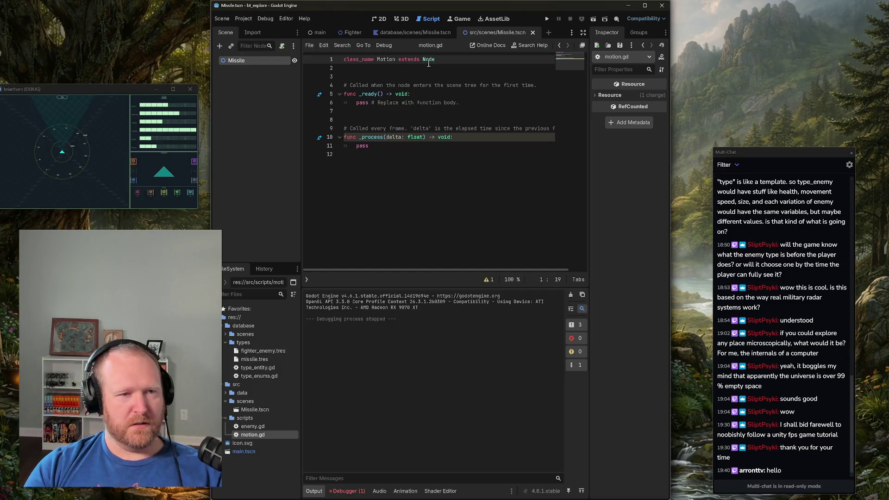
pyautogui.click(402, 80)
pyautogui.hotkey('ctrl', 's')
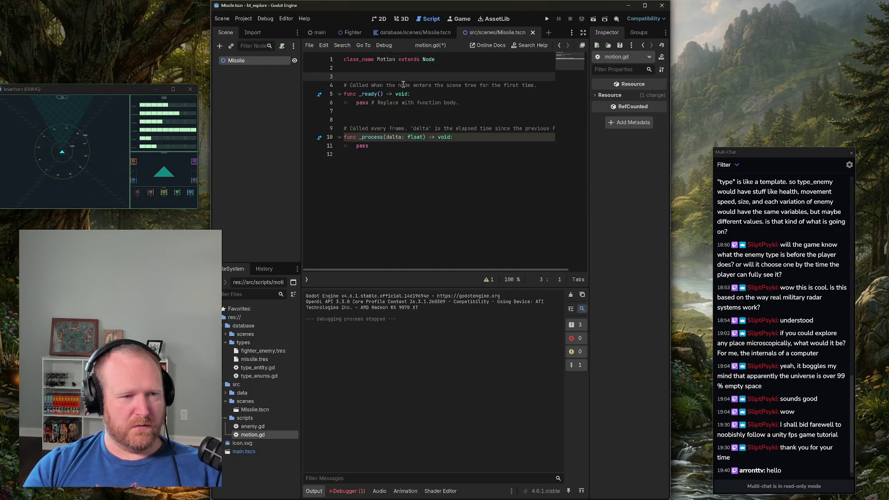
# Add a Motion node as a child of the Missile root node.
pyautogui.rightClick(241, 64)
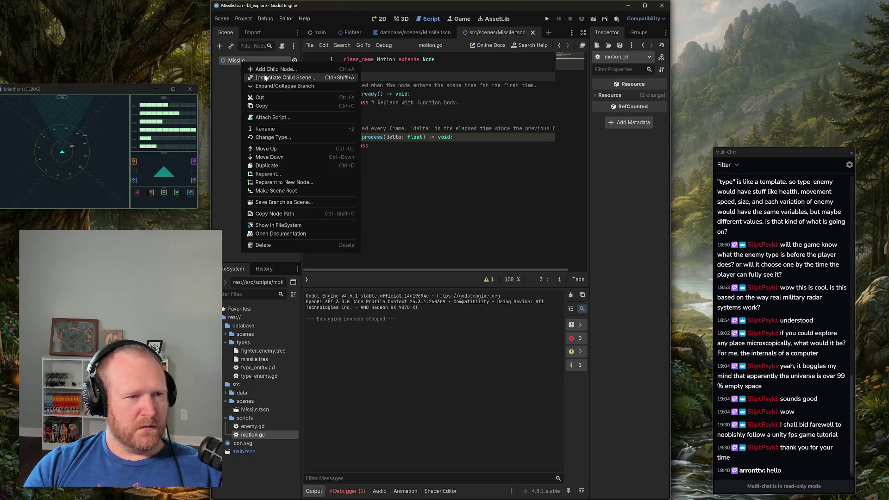
pyautogui.click(263, 69)
pyautogui.write('Motion')
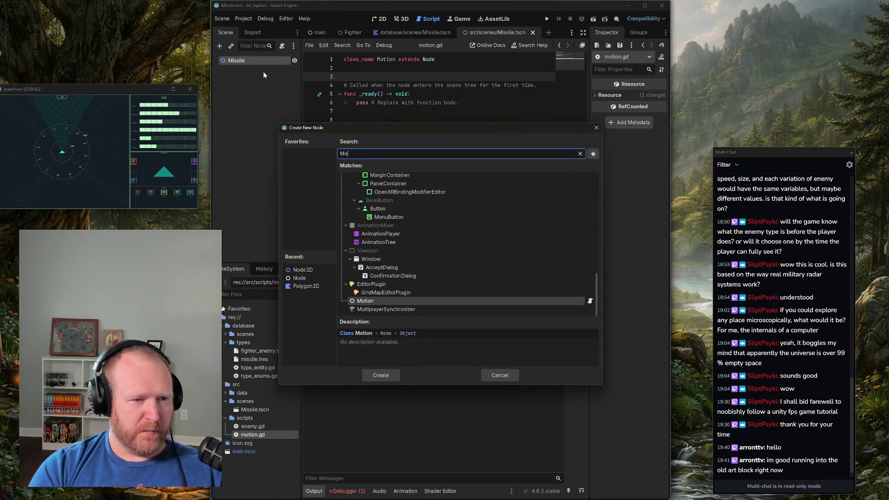
pyautogui.click(388, 375)
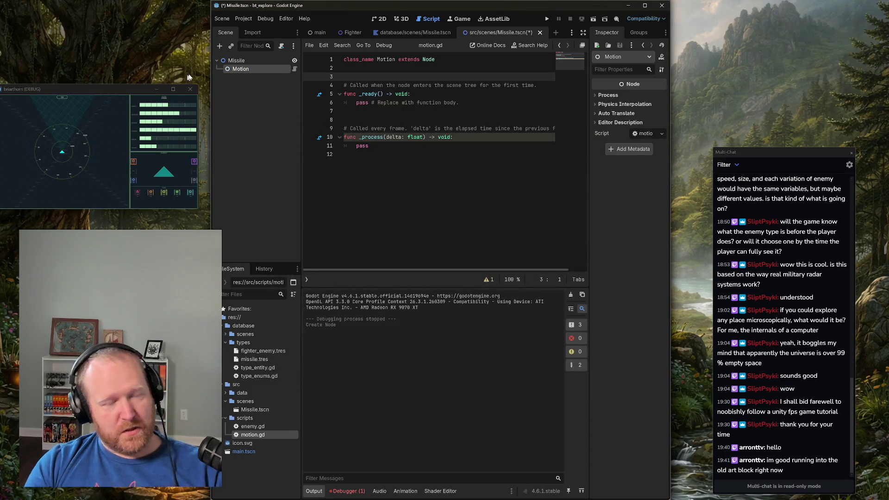
pyautogui.click(238, 60)
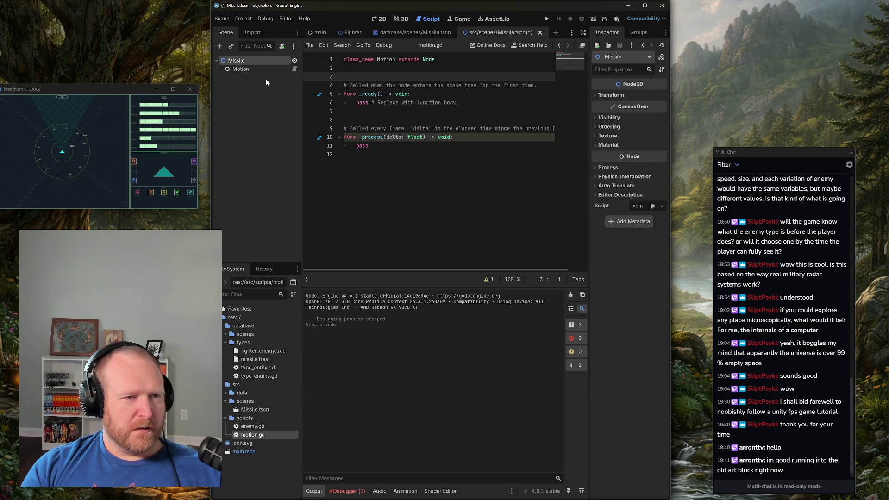
pyautogui.doubleClick(387, 59)
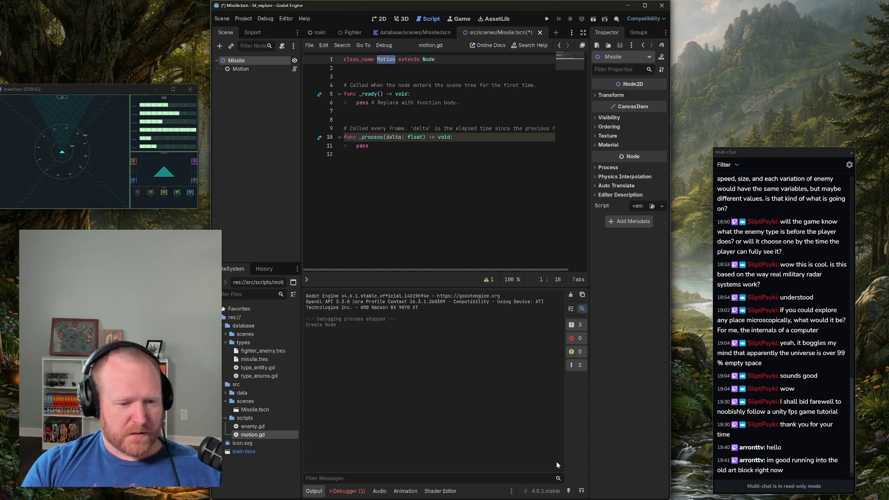
# Open system_motion.gd in VS Code by searching 'motion' in quick open.
pyautogui.click(513, 477)
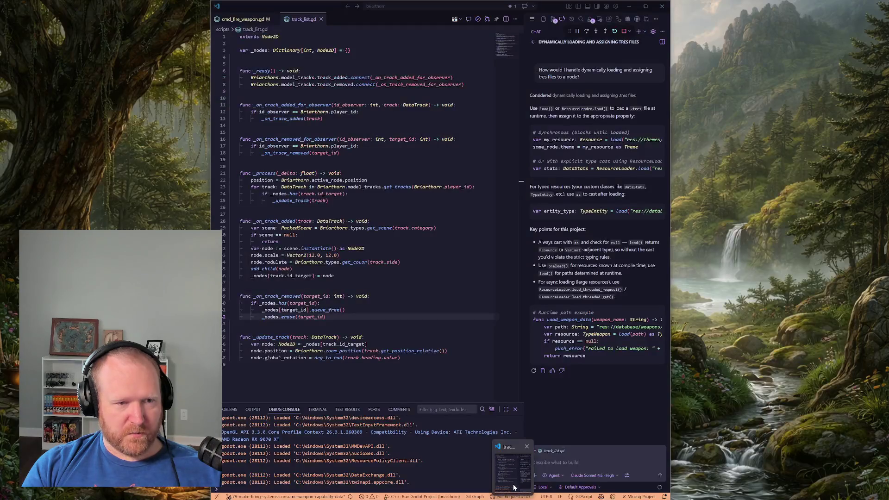
pyautogui.click(451, 206)
pyautogui.hotkey('ctrl', 'p')
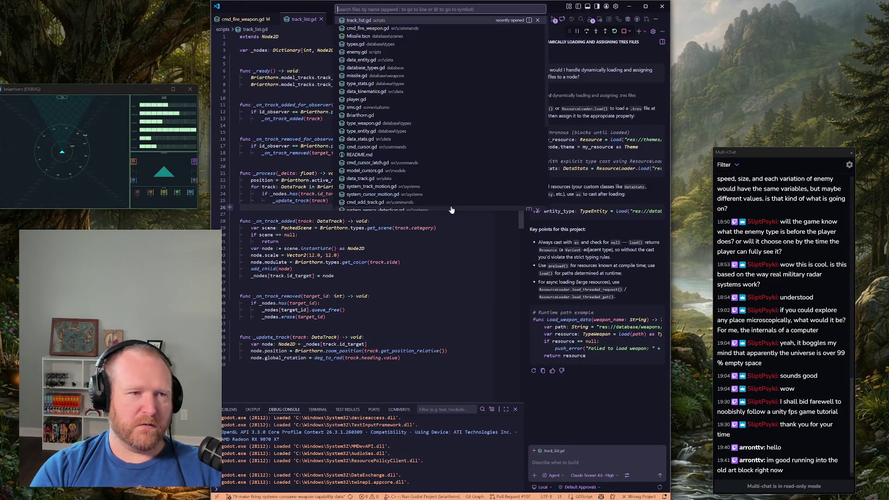
pyautogui.write('upd')
pyautogui.press('BackSpace')
pyautogui.press('BackSpace')
pyautogui.press('BackSpace')
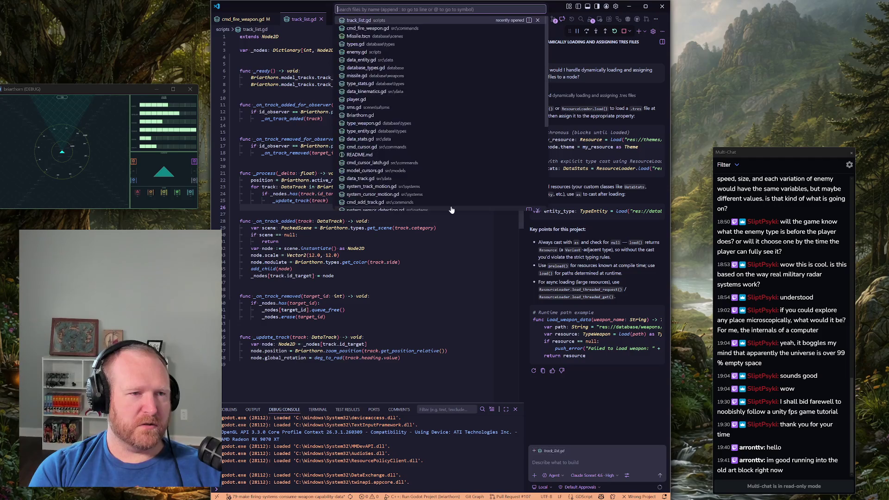
pyautogui.write('motion')
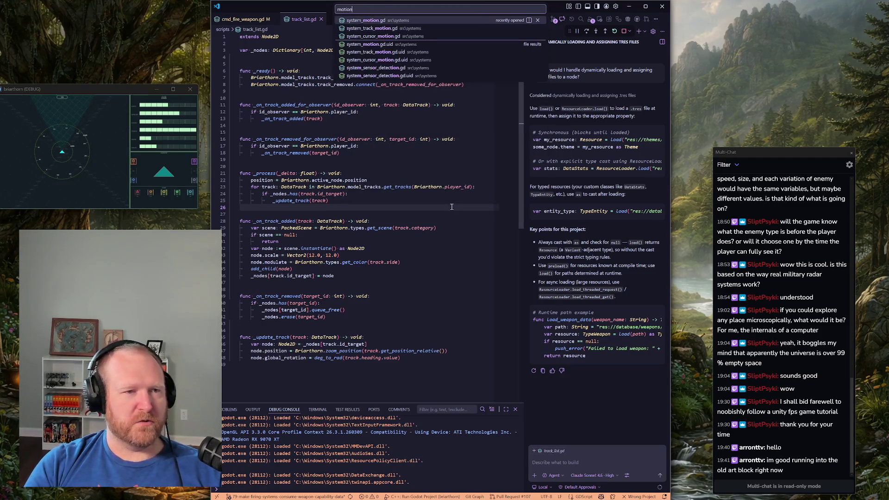
pyautogui.press('Return')
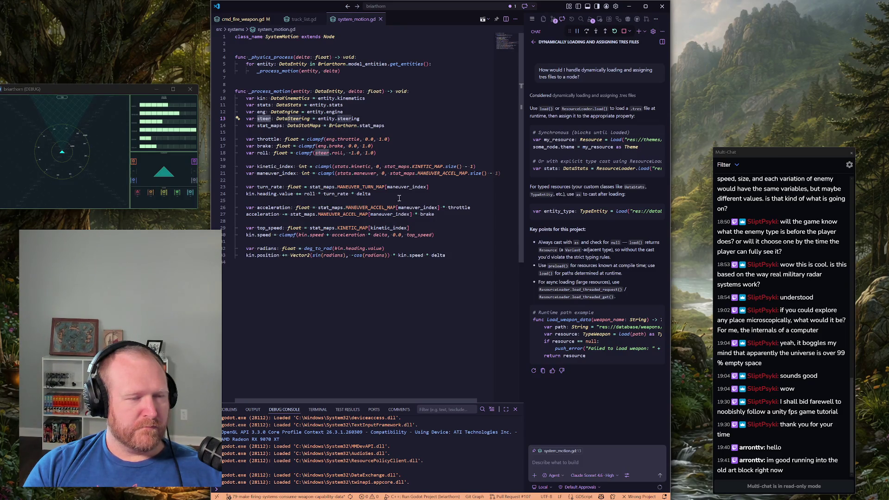
# Copy both functions below the class declaration and return to motion.gd in Godot.
pyautogui.click(322, 96)
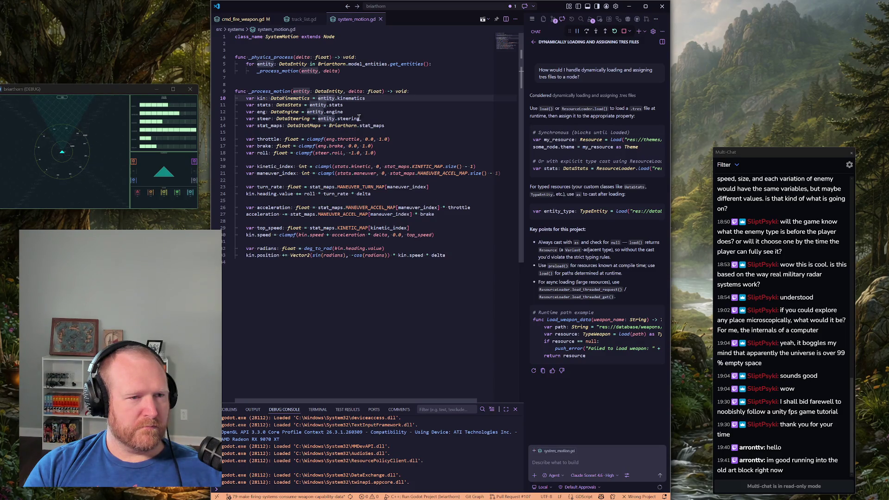
pyautogui.press('Right')
pyautogui.press('Right')
pyautogui.press('Right')
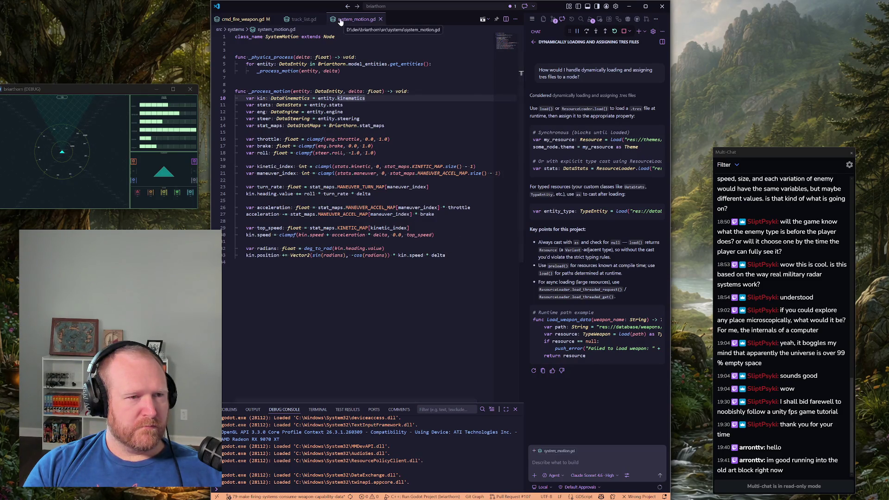
pyautogui.moveTo(342, 21)
pyautogui.mouseDown()
pyautogui.moveTo(356, 74)
pyautogui.moveTo(366, 260)
pyautogui.moveTo(353, 95)
pyautogui.mouseUp()
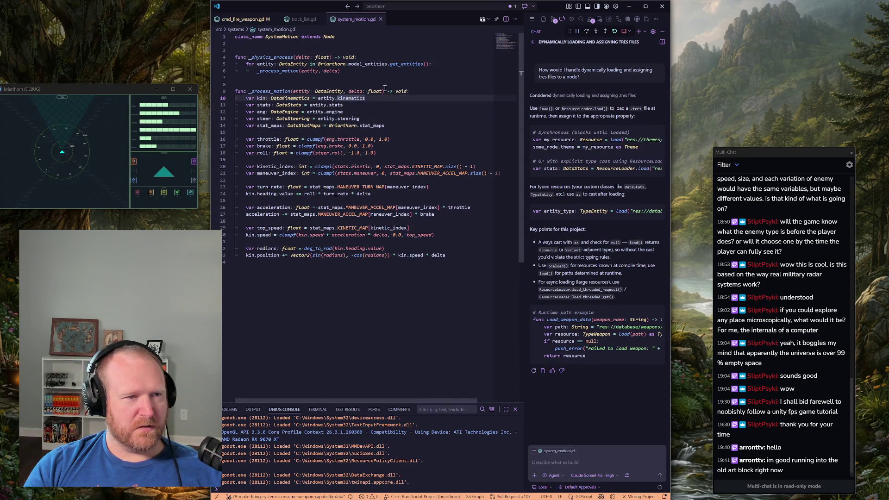
pyautogui.moveTo(460, 255)
pyautogui.mouseDown()
pyautogui.moveTo(324, 248)
pyautogui.moveTo(1, 109)
pyautogui.moveTo(1, 50)
pyautogui.mouseUp()
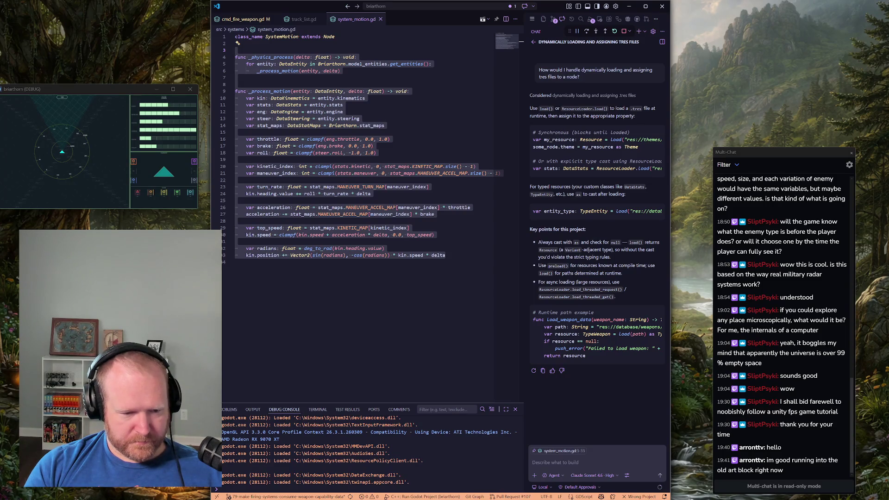
pyautogui.moveTo(505, 463)
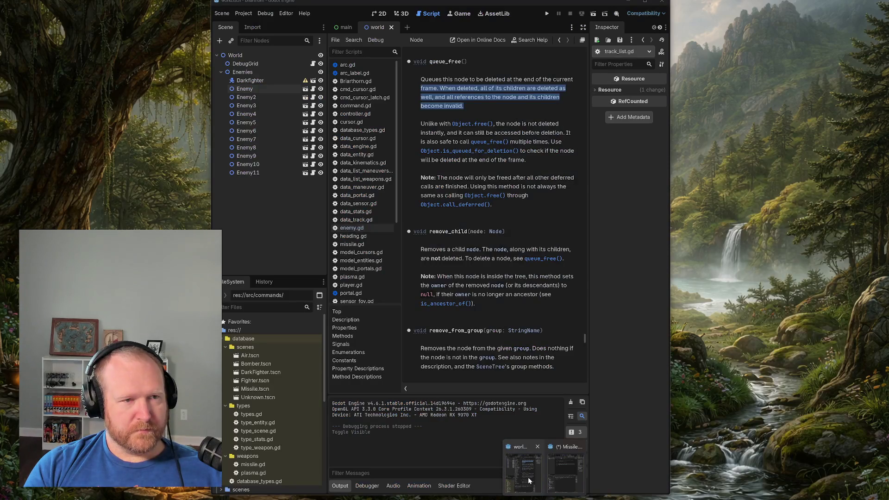
pyautogui.click(528, 477)
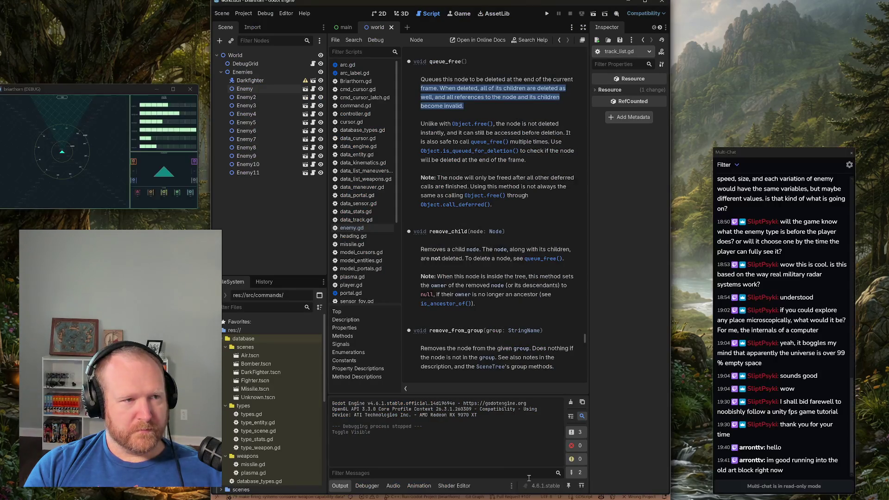
pyautogui.hotkey('alt', 'Tab')
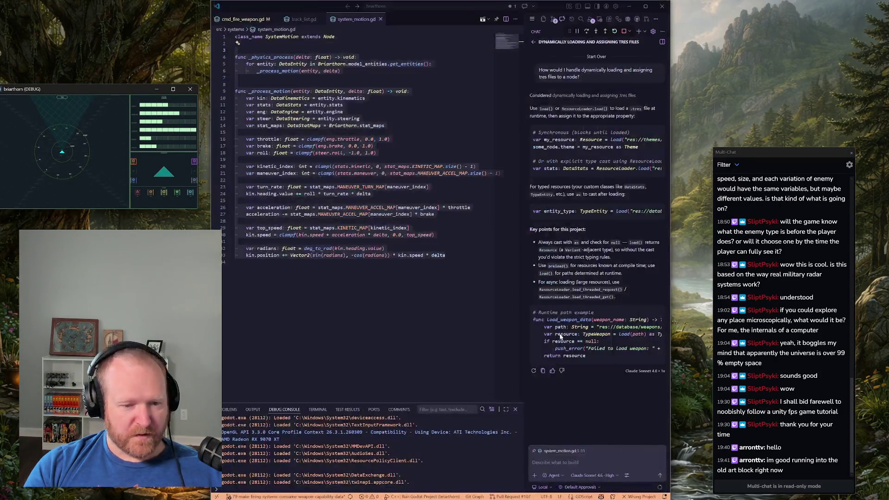
pyautogui.click(566, 468)
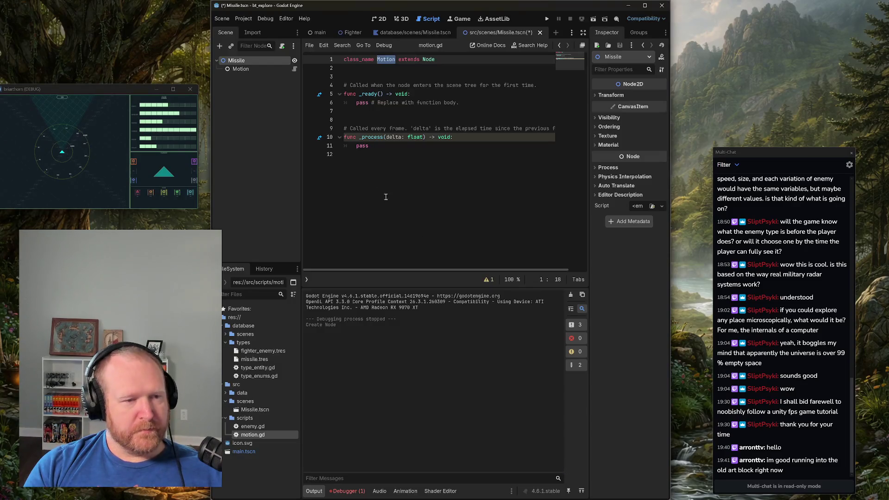
# Paste the copied motion code below the pass on line 11.
pyautogui.click(380, 147)
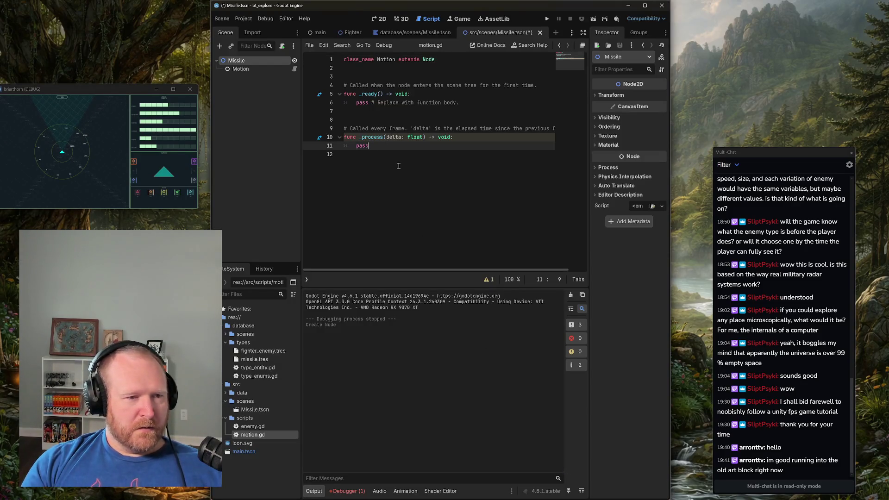
pyautogui.press('Return')
pyautogui.press('Return')
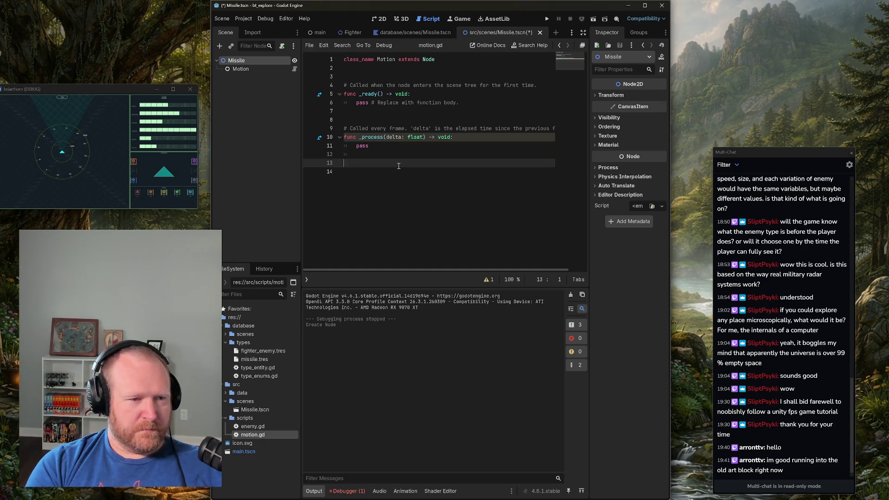
pyautogui.hotkey('ctrl', 'v')
# Comment out the pasted _process_motion and _physics_process functions and save.
pyautogui.scroll(6, 398, 165)
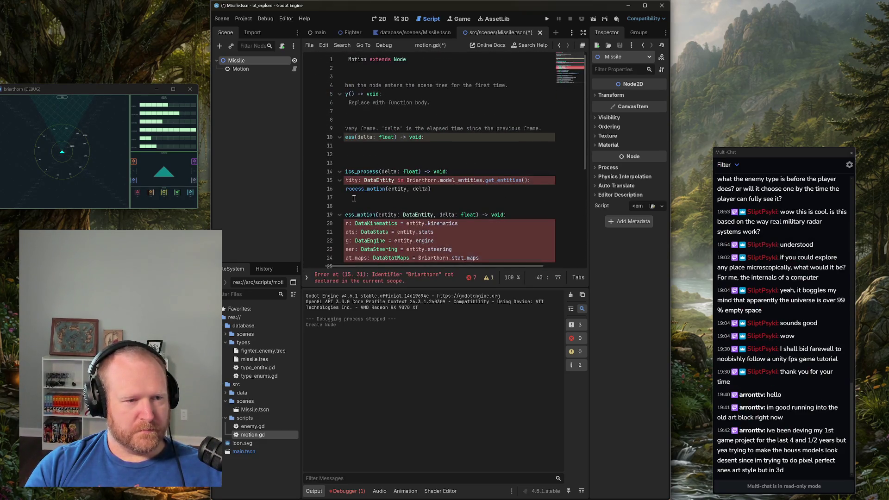
pyautogui.moveTo(407, 266); pyautogui.dragTo(384, 266)
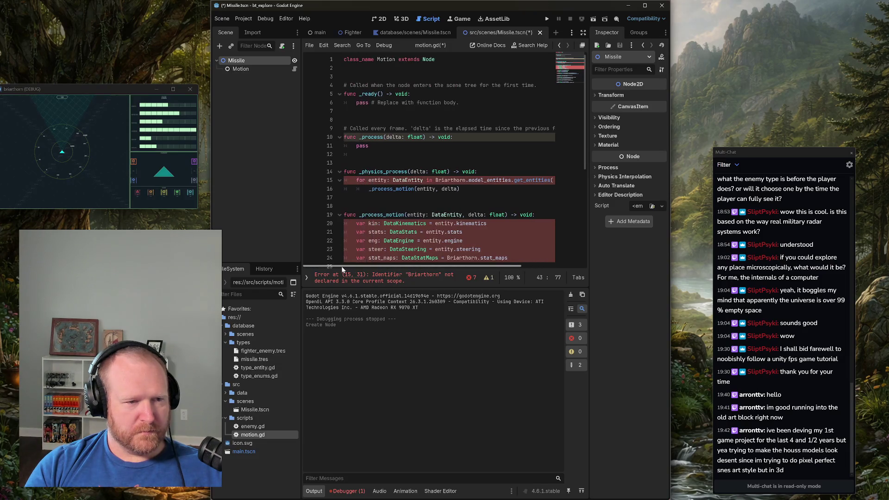
pyautogui.keyDown('shift'); pyautogui.click(345, 215); pyautogui.keyUp('shift')
pyautogui.hotkey('ctrl', 'k')
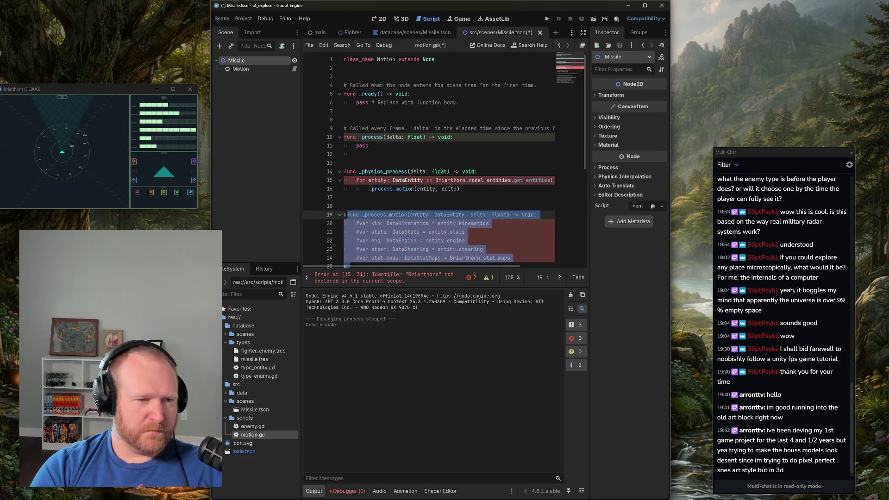
pyautogui.click(363, 204)
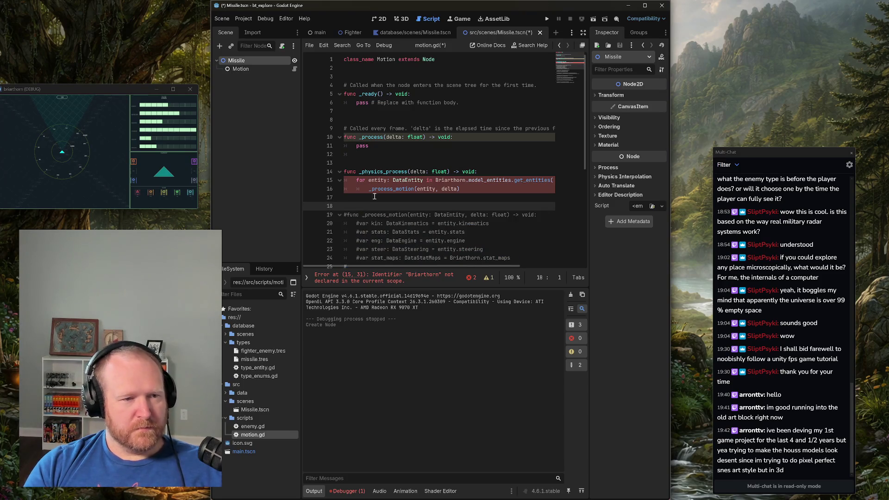
pyautogui.moveTo(369, 198)
pyautogui.mouseDown()
pyautogui.moveTo(365, 186)
pyautogui.moveTo(330, 173)
pyautogui.mouseUp()
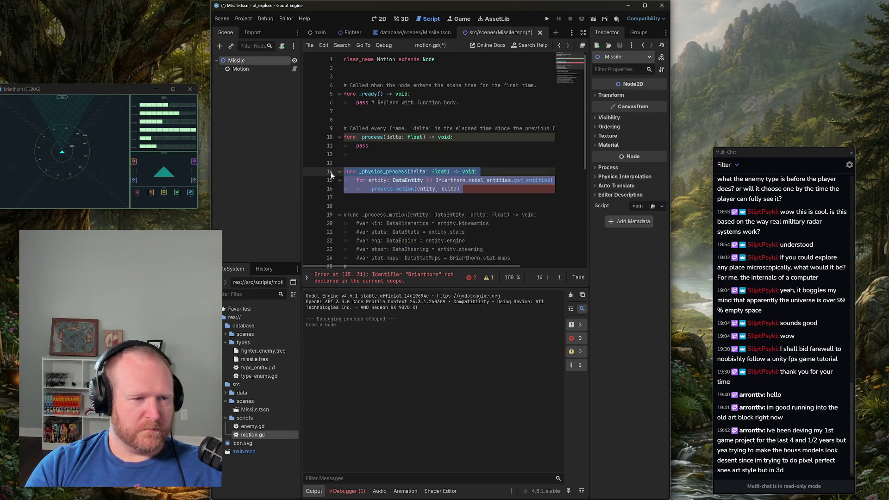
pyautogui.hotkey('ctrl', 'k')
pyautogui.hotkey('ctrl', 's')
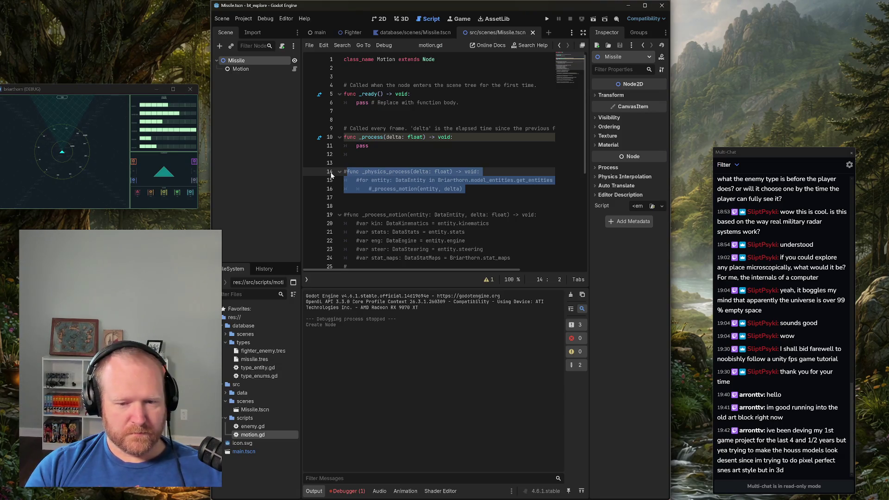
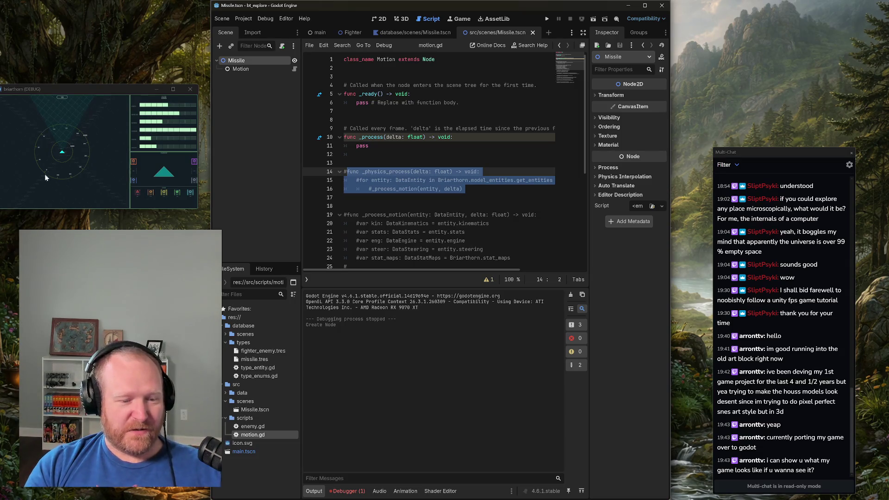
# Move the Briarthorn debug window, enlarge it slightly, and park it in the screen's top-left corner.
pyautogui.moveTo(545, 499)
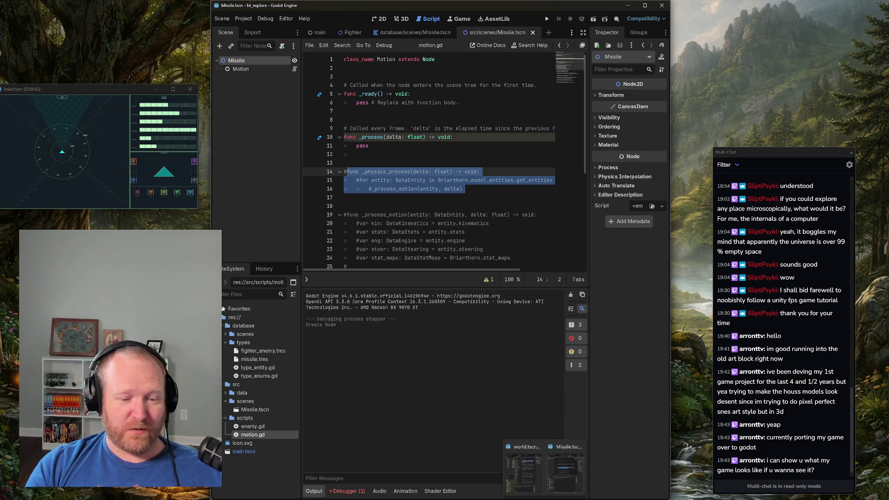
pyautogui.moveTo(89, 86); pyautogui.dragTo(272, 88)
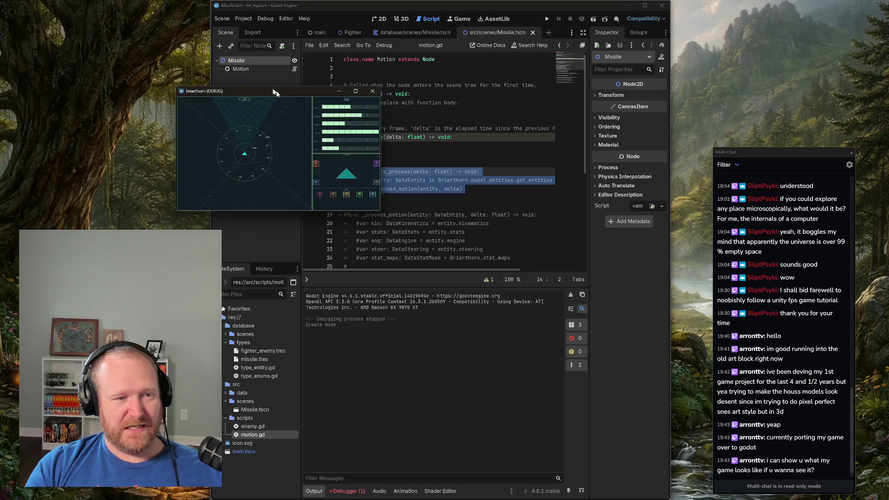
pyautogui.moveTo(382, 210)
pyautogui.mouseDown()
pyautogui.moveTo(423, 253)
pyautogui.moveTo(509, 301)
pyautogui.moveTo(476, 291)
pyautogui.moveTo(371, 209)
pyautogui.mouseUp()
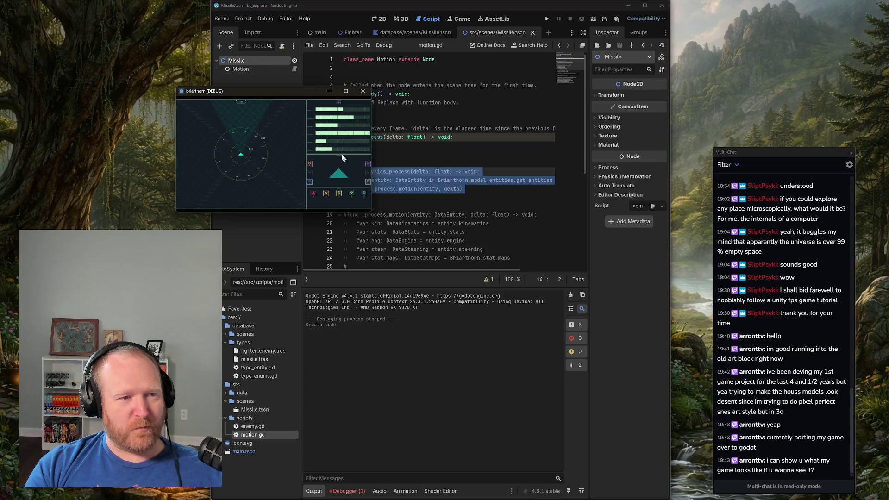
pyautogui.moveTo(309, 95); pyautogui.dragTo(141, 75)
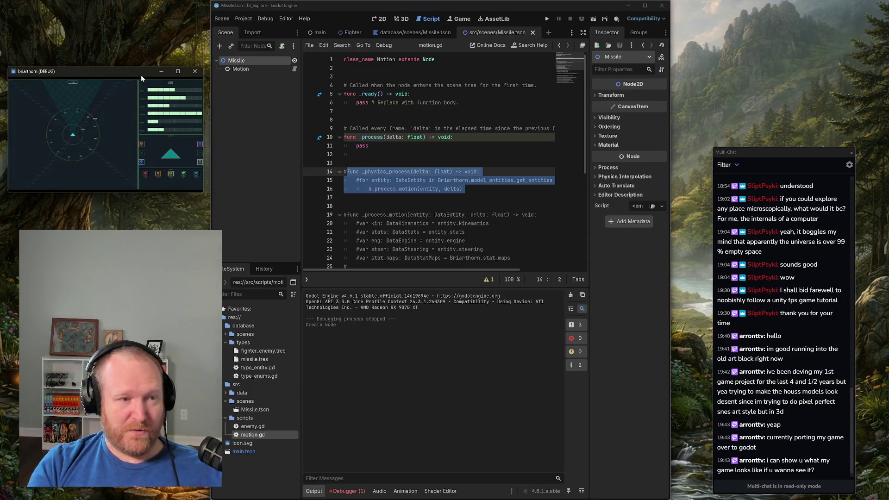
# Review motion.gd, then drag it from FileSystem onto the Missile scene's Motion node.
pyautogui.click(400, 185)
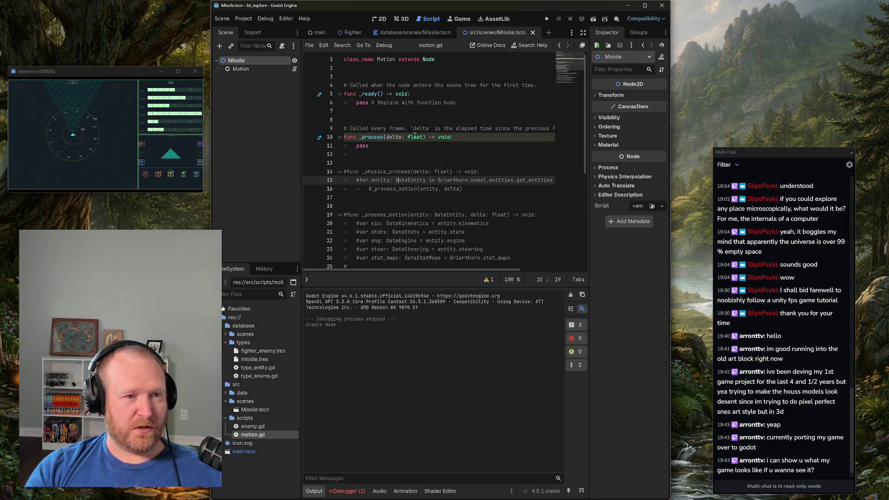
pyautogui.scroll(-5, 452, 161)
pyautogui.scroll(4, 452, 161)
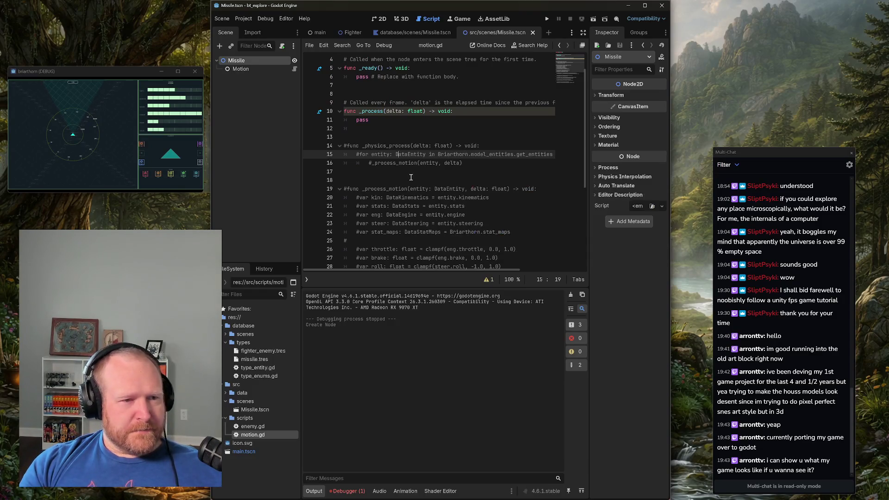
pyautogui.click(396, 172)
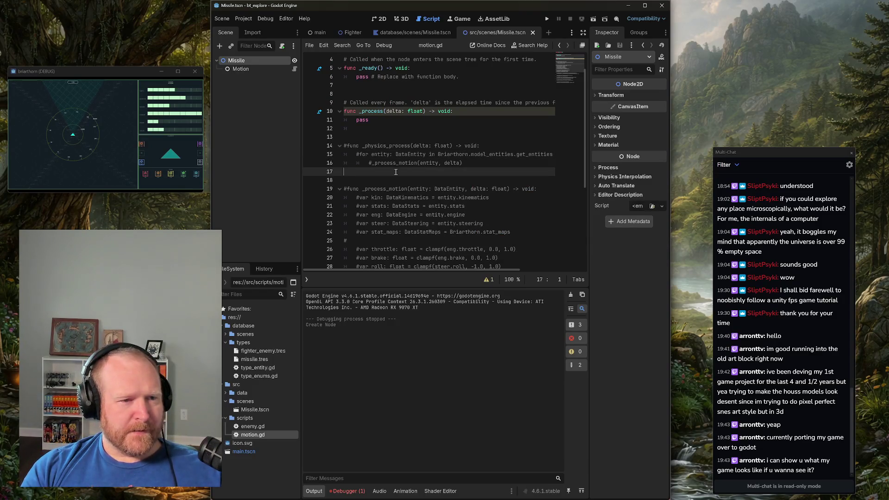
pyautogui.doubleClick(407, 197)
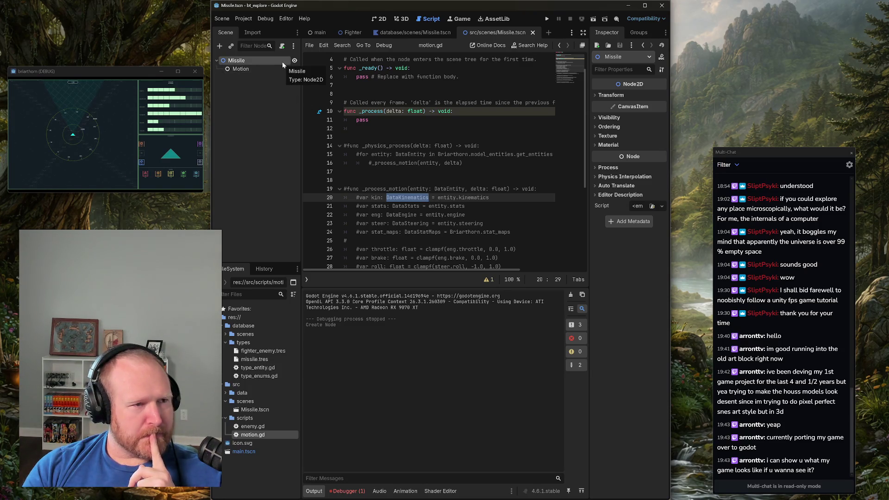
pyautogui.moveTo(282, 62); pyautogui.dragTo(241, 68)
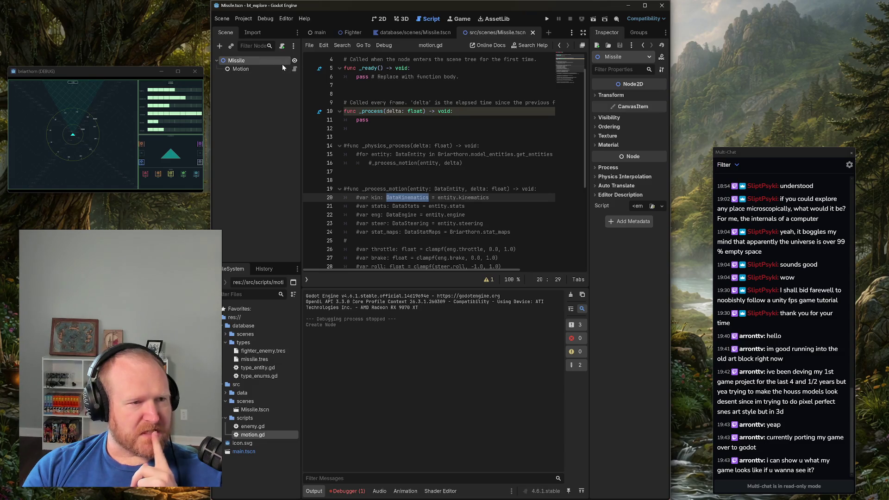
# Open enemy.gd to check its Entity class, then rename the file to entity.gd.
pyautogui.doubleClick(254, 427)
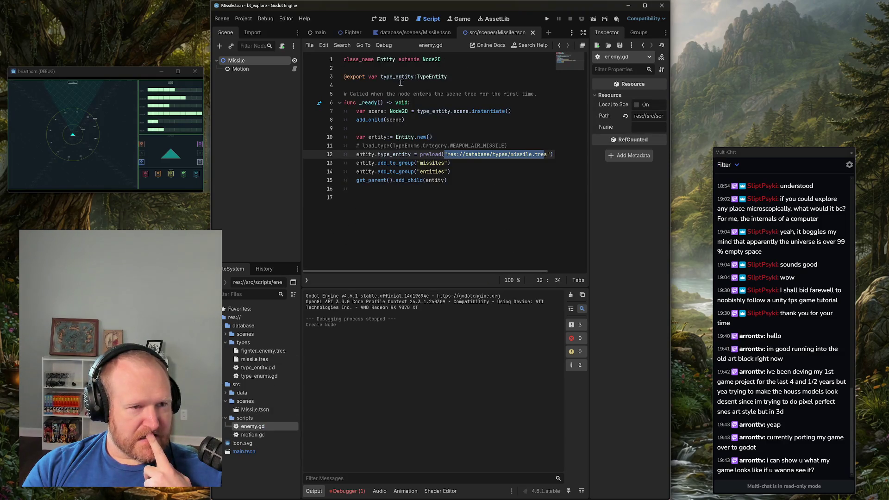
pyautogui.doubleClick(386, 60)
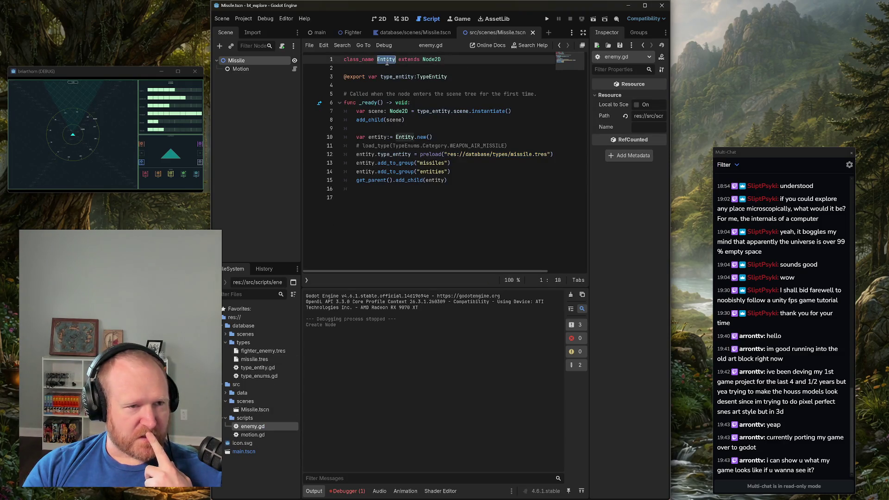
pyautogui.rightClick(254, 428)
pyautogui.click(276, 428)
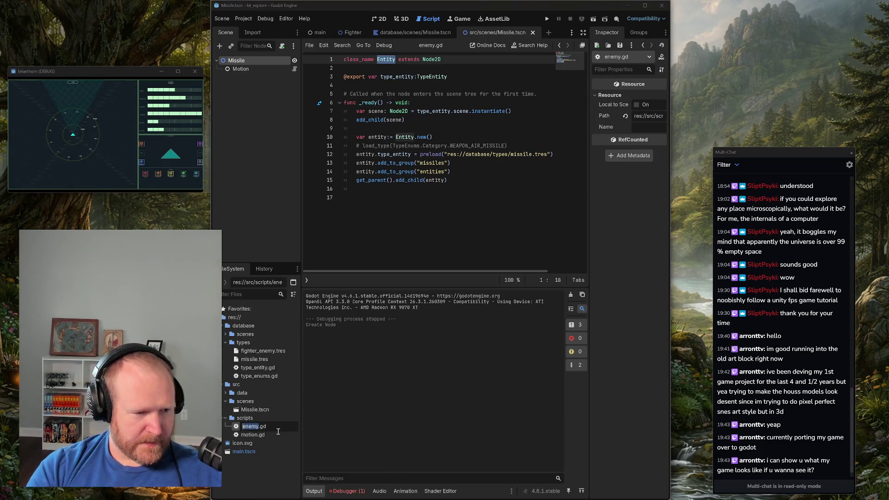
pyautogui.write('entity')
pyautogui.press('Return')
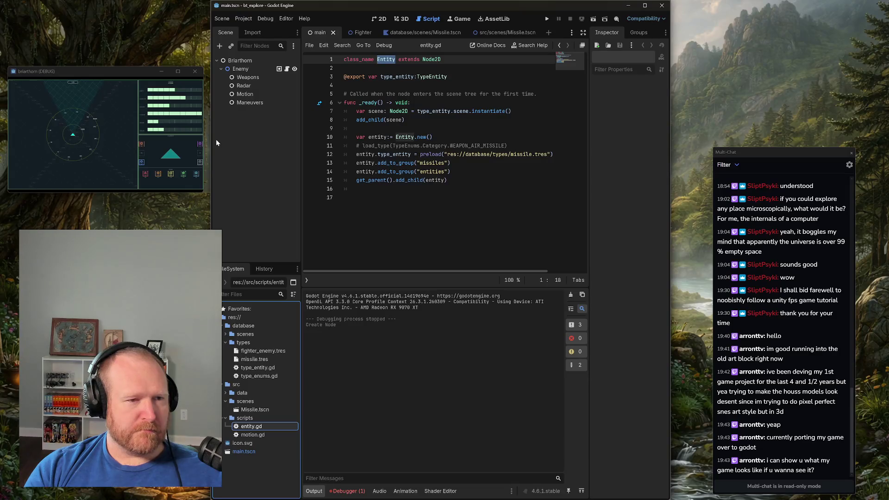
# Open Missile.tscn and load res://src/scripts/entity.gd as the Missile node's script.
pyautogui.doubleClick(260, 411)
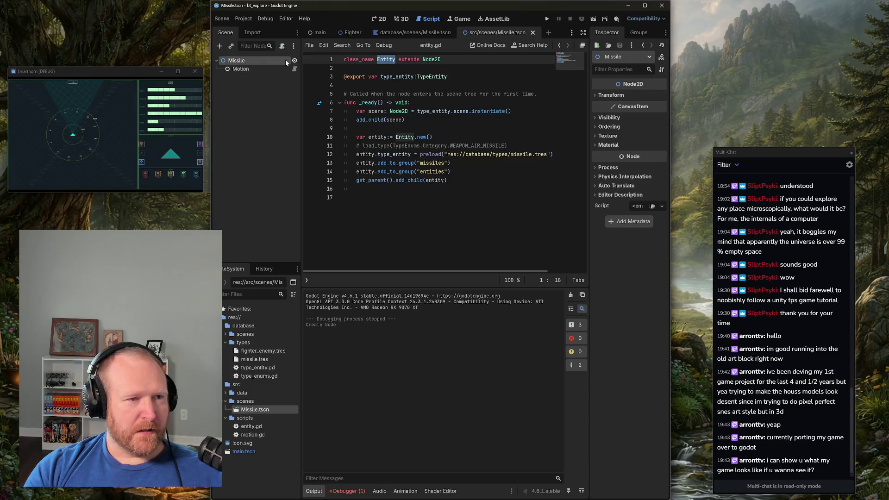
pyautogui.click(643, 206)
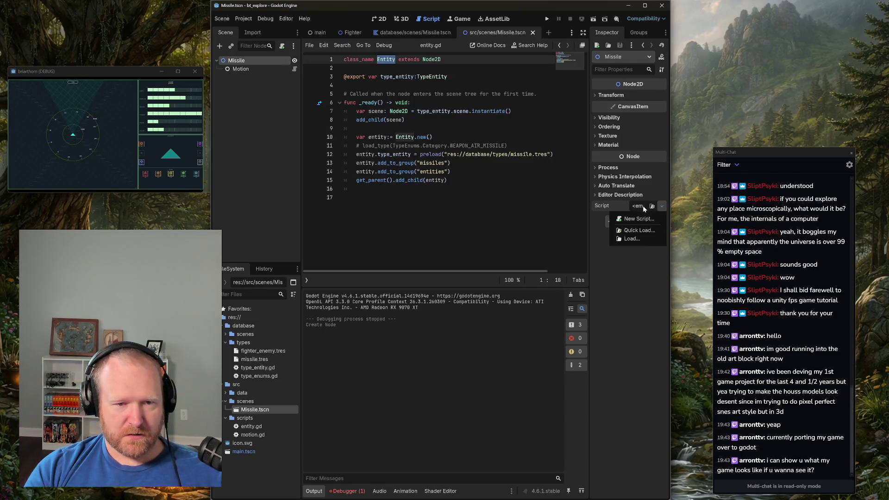
pyautogui.click(632, 239)
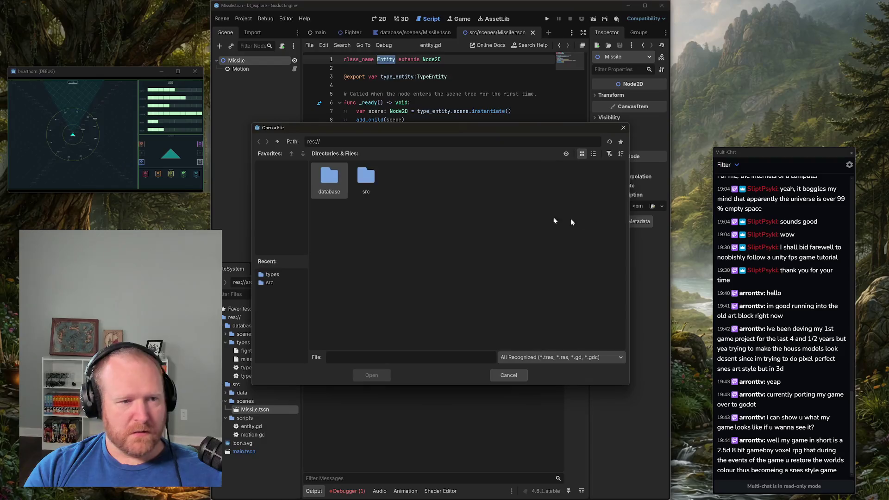
pyautogui.doubleClick(358, 182)
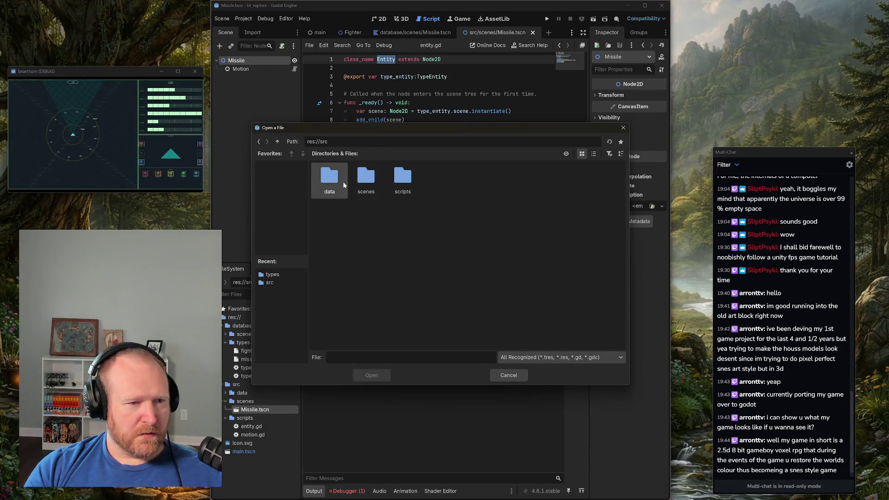
pyautogui.doubleClick(403, 177)
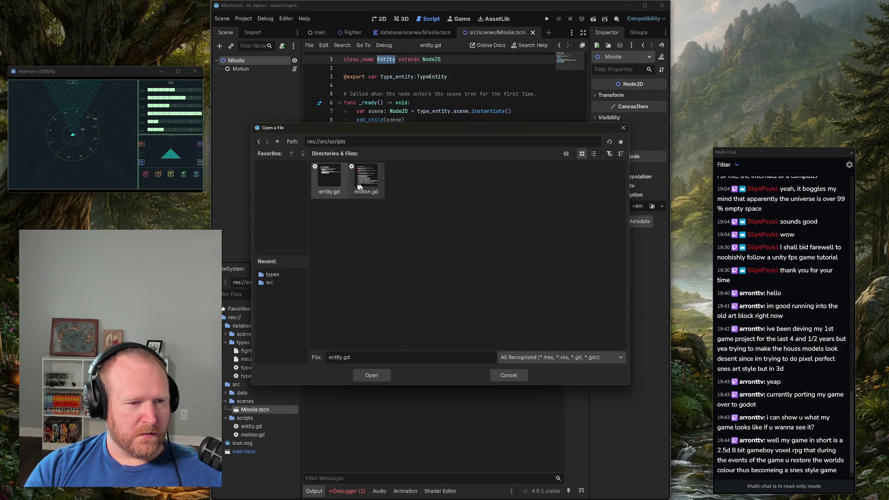
pyautogui.click(369, 379)
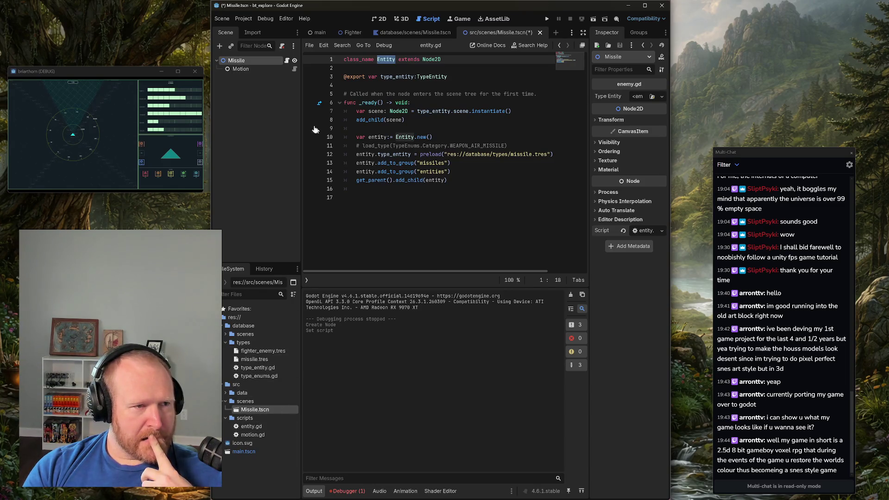
pyautogui.click(250, 70)
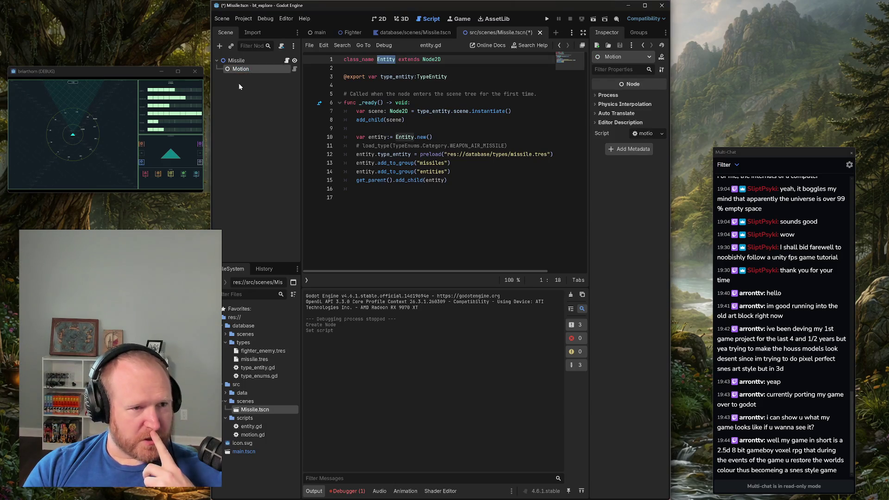
# Open motion.gd from the script icon beside the Motion node.
pyautogui.click(295, 68)
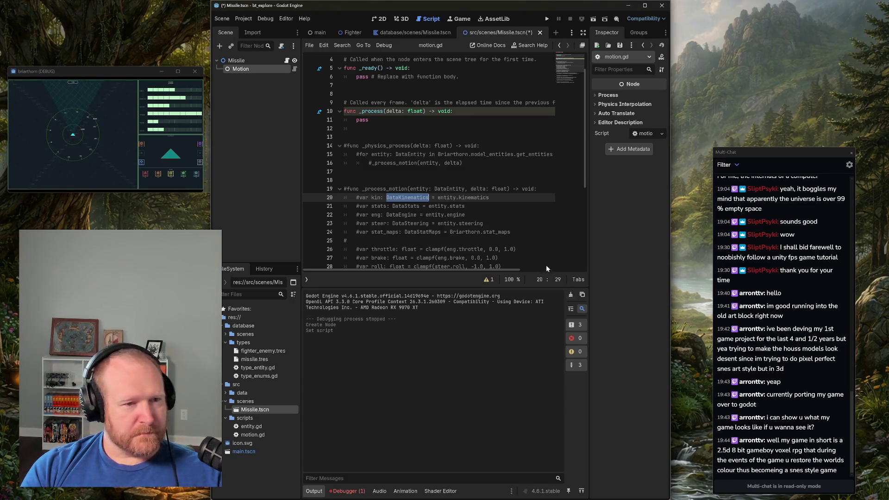
# Delete the unused _process function, its comment and the leftover blank line.
pyautogui.click(464, 163)
pyautogui.scroll(1, 423, 116)
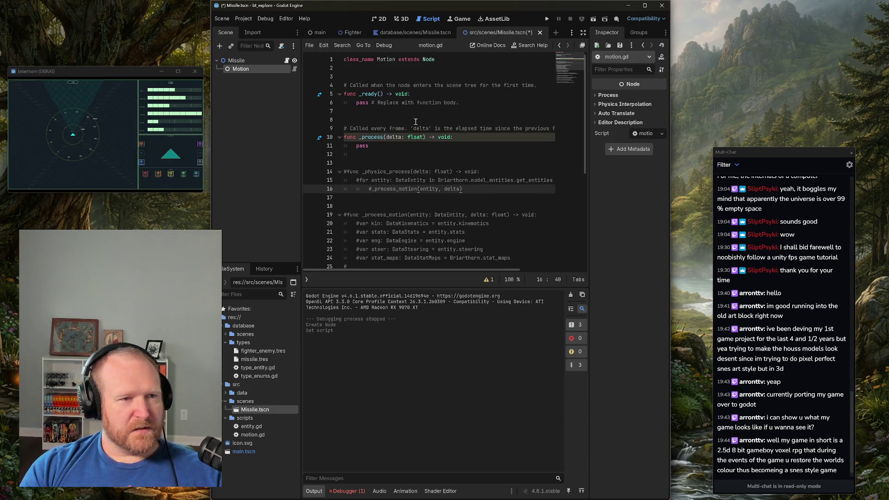
pyautogui.scroll(-3, 417, 92)
pyautogui.scroll(3, 446, 109)
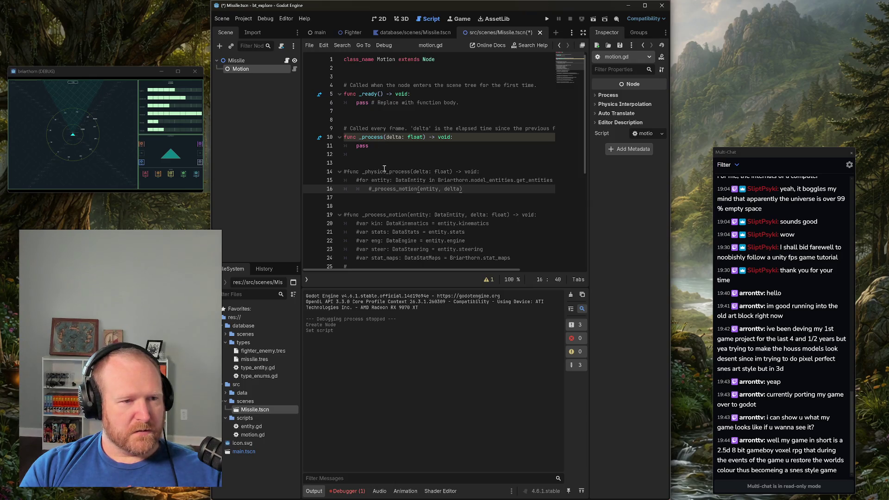
pyautogui.moveTo(370, 148); pyautogui.dragTo(344, 128)
pyautogui.press('Delete')
pyautogui.press('Delete')
pyautogui.press('Delete')
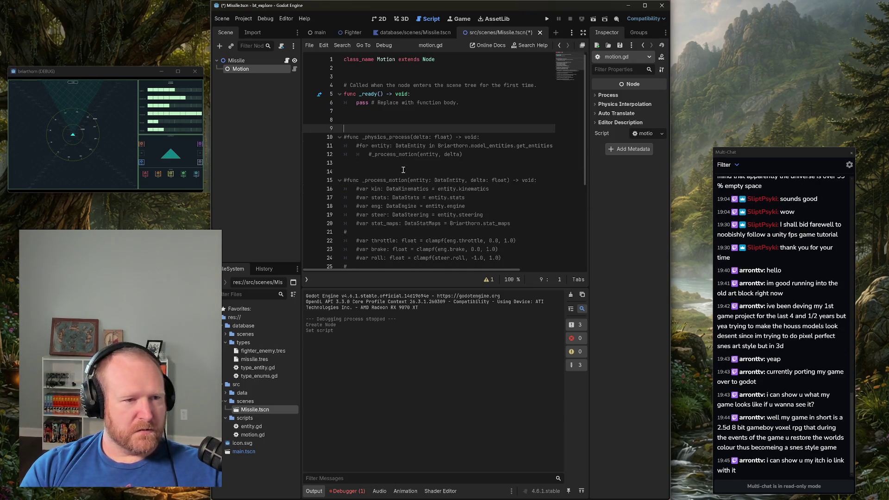
pyautogui.press('Delete')
pyautogui.press('Delete')
# Uncomment the _physics_process header, the entity for-loop and the _process_motion call with Ctrl+K.
pyautogui.press('Down')
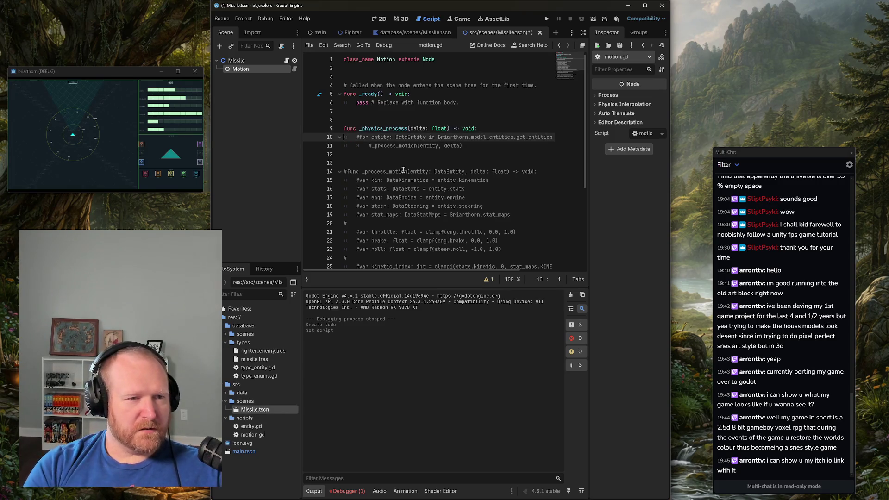
pyautogui.hotkey('ctrl', 'k')
pyautogui.press('Down')
pyautogui.hotkey('ctrl', 'k')
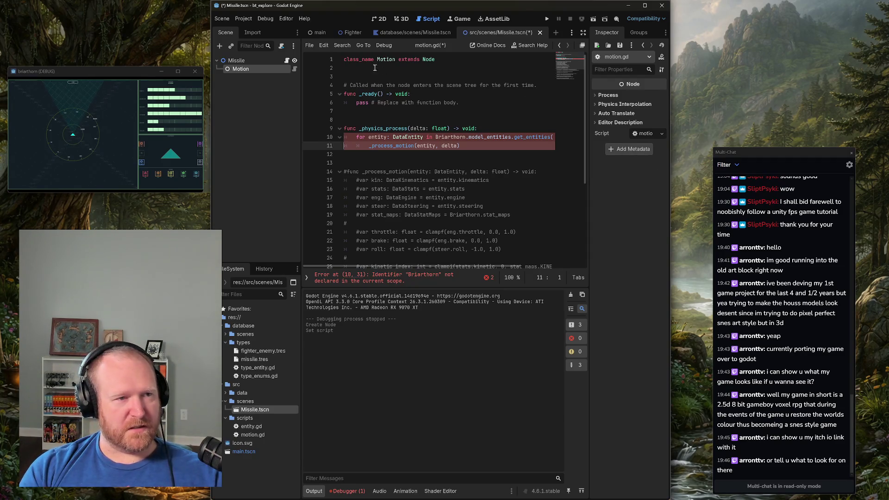
pyautogui.hotkey('ctrl', 'shift', 'p')
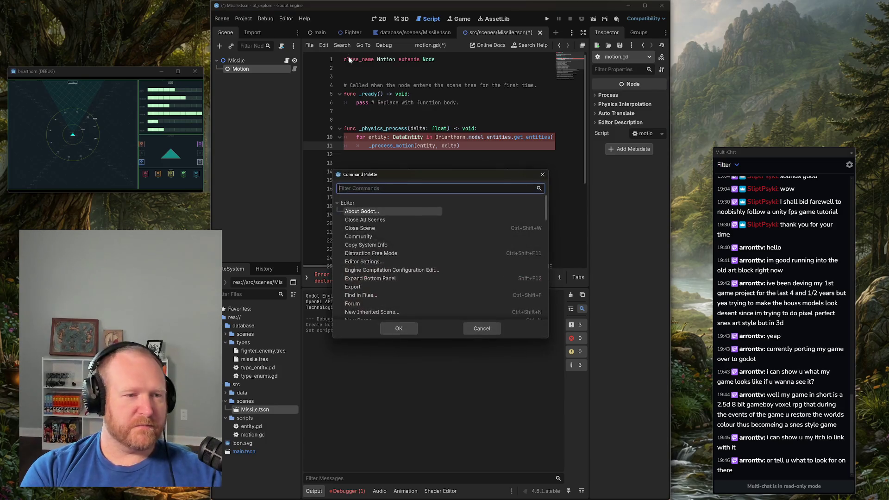
pyautogui.press('Escape')
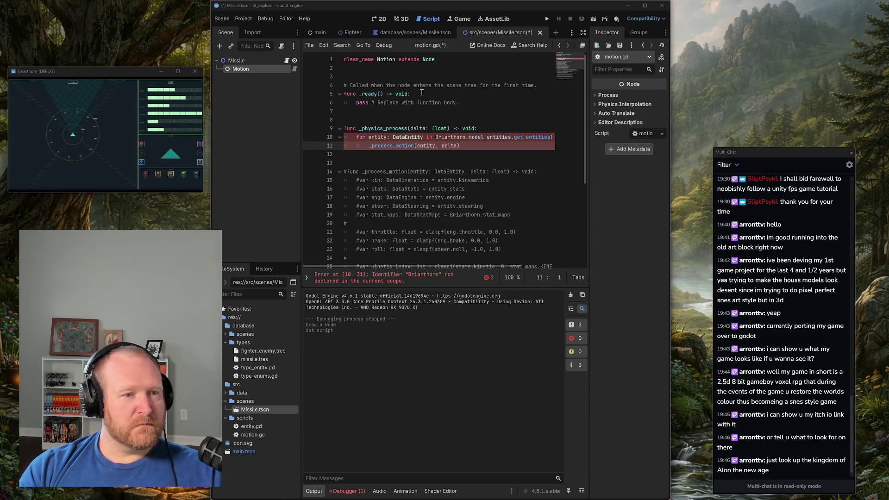
# Open VS Code's integrated browser and load The Kingdom of Alon: The New Age itch.io page.
pyautogui.hotkey('alt', 'Tab')
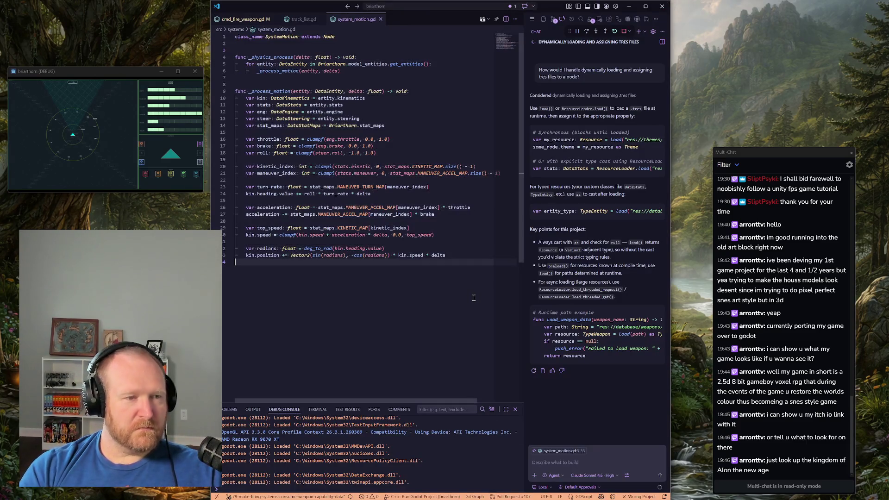
pyautogui.hotkey('ctrl', 'shift', 'p')
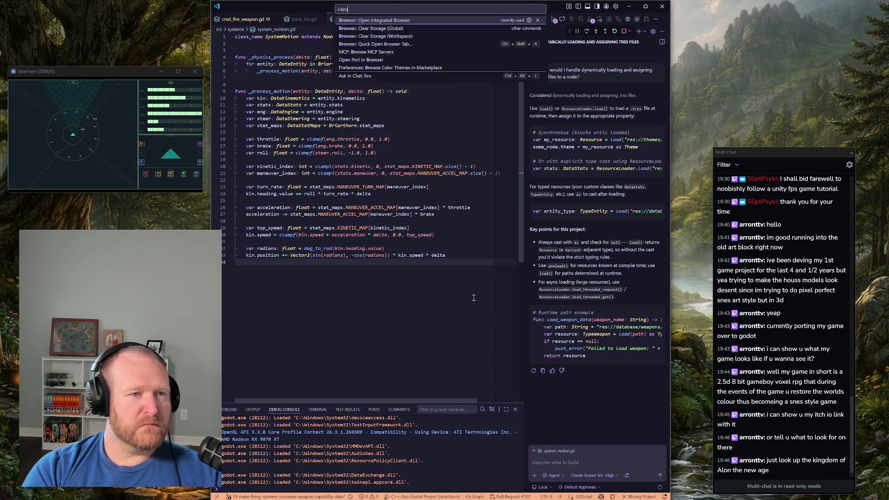
pyautogui.press('Return')
pyautogui.press('Return')
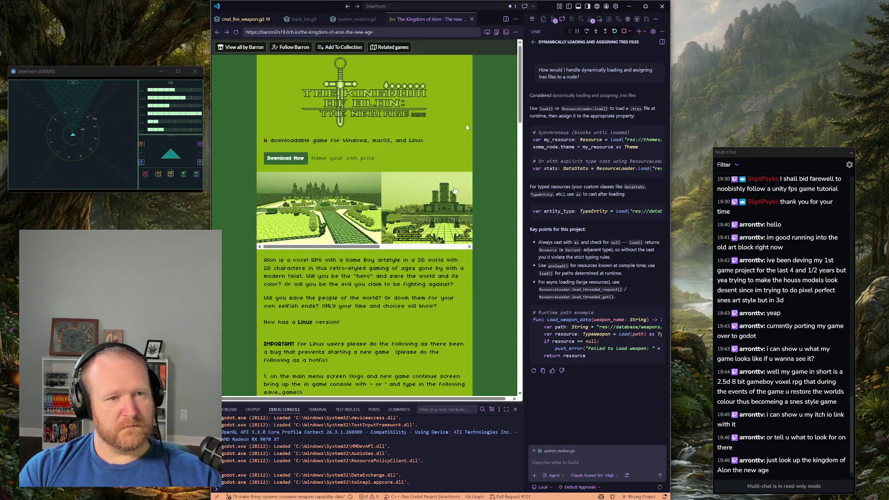
pyautogui.hotkey('ctrl', 'alt', 'b')
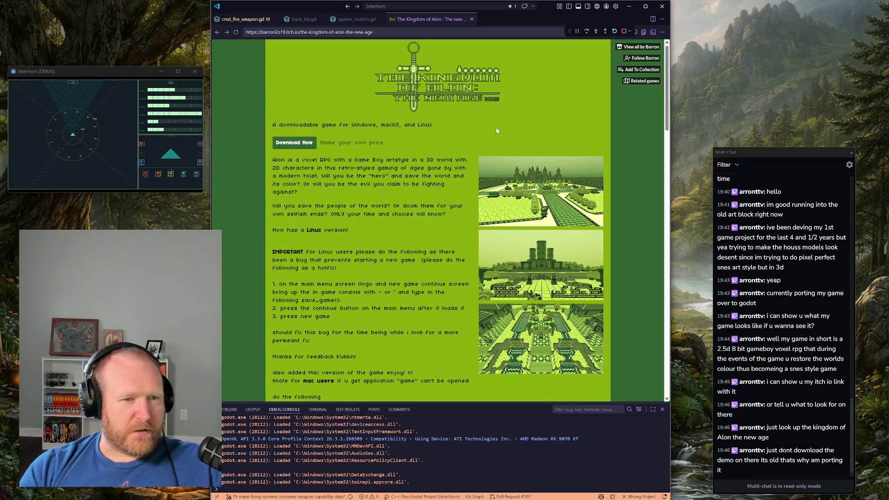
# Scroll through the game's description, patch notes and comments, then back up.
pyautogui.scroll(-3, 376, 197)
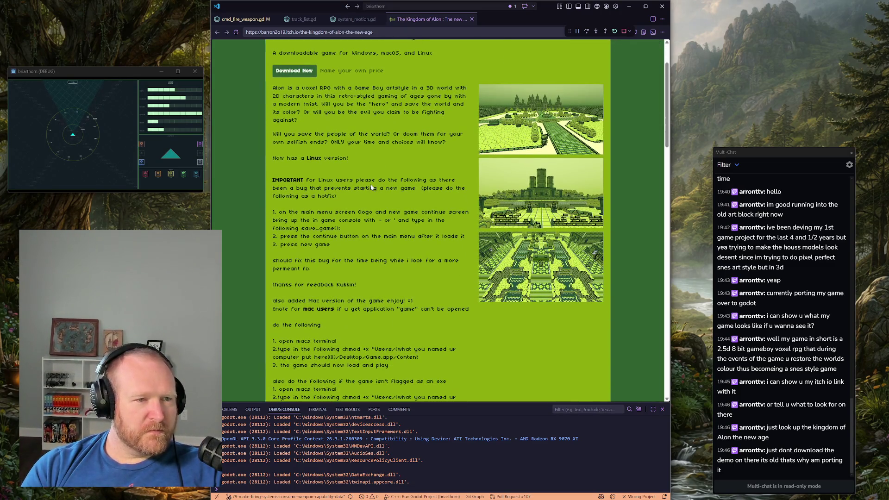
pyautogui.scroll(-3, 371, 187)
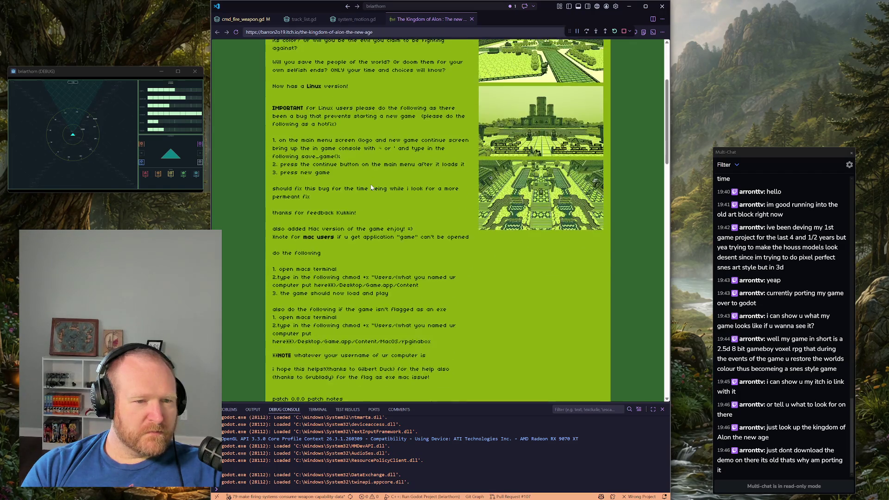
pyautogui.scroll(3, 371, 187)
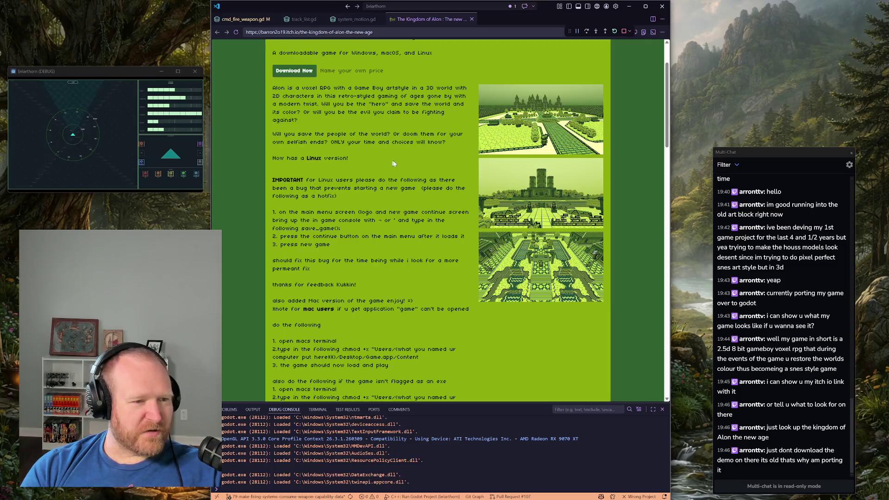
pyautogui.scroll(-3, 396, 163)
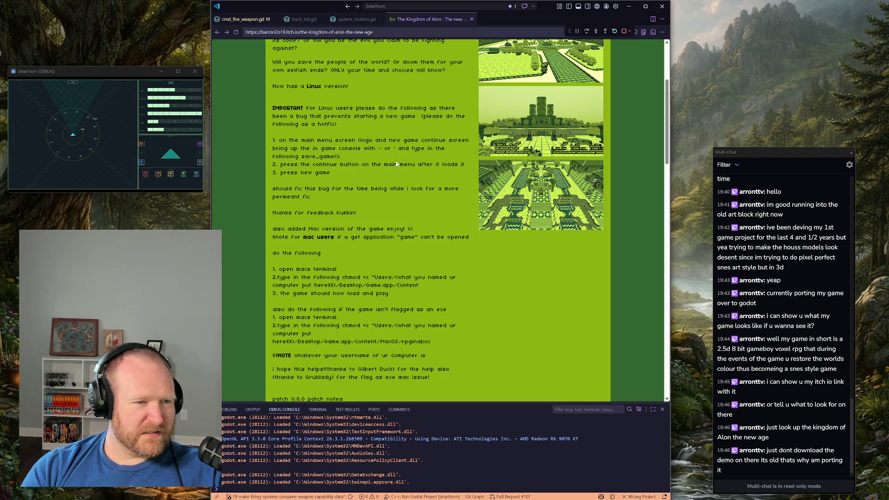
pyautogui.scroll(-4, 396, 160)
pyautogui.scroll(-10, 396, 161)
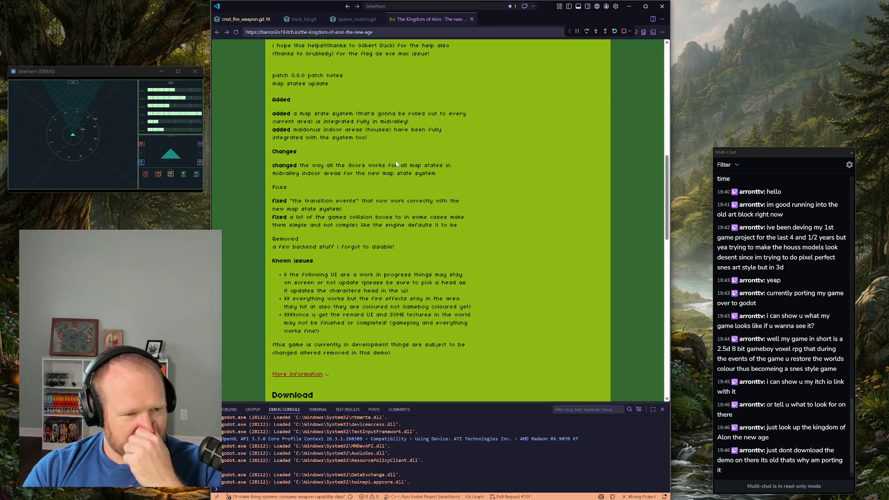
pyautogui.scroll(-9, 395, 160)
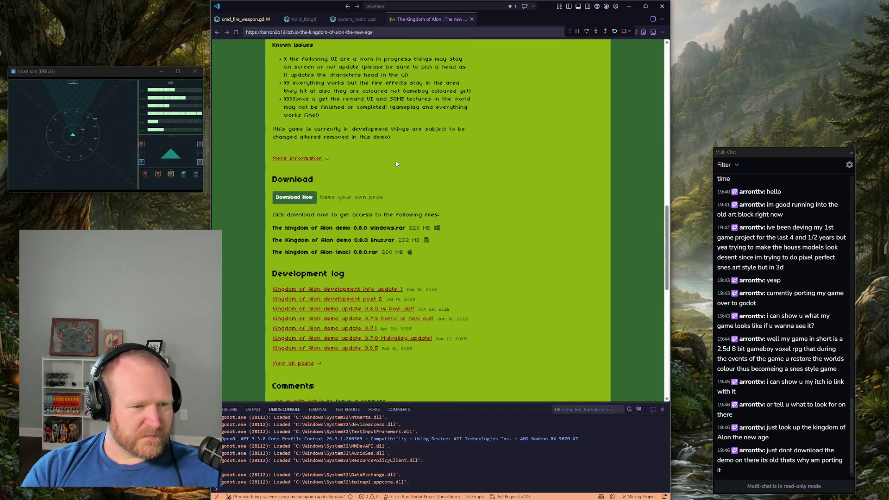
pyautogui.scroll(-8, 395, 161)
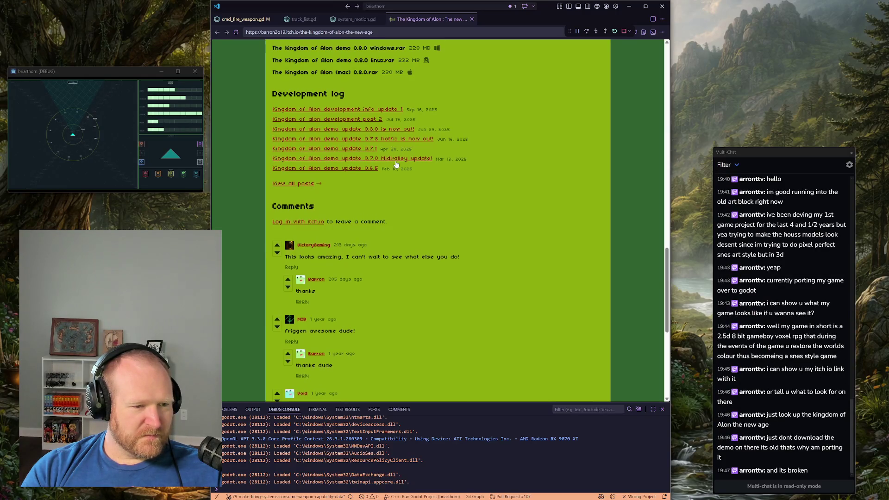
pyautogui.scroll(-3, 396, 165)
pyautogui.scroll(10, 403, 162)
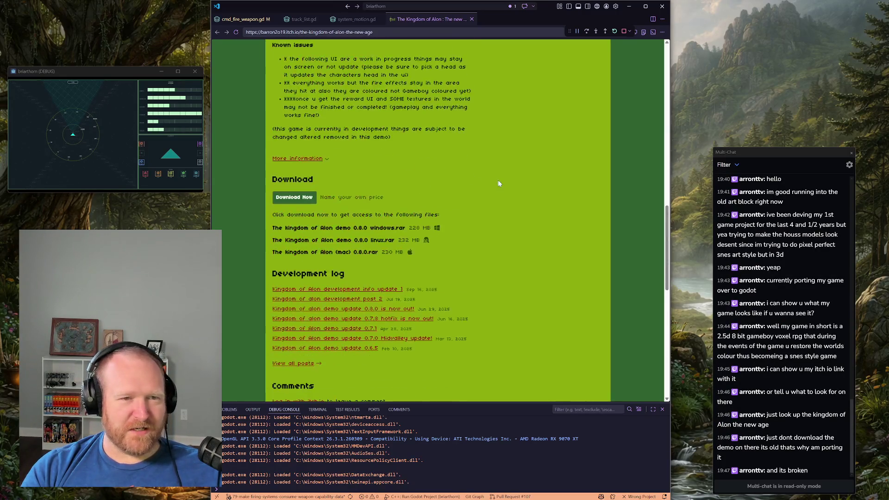
pyautogui.scroll(-11, 498, 180)
pyautogui.scroll(-2, 499, 183)
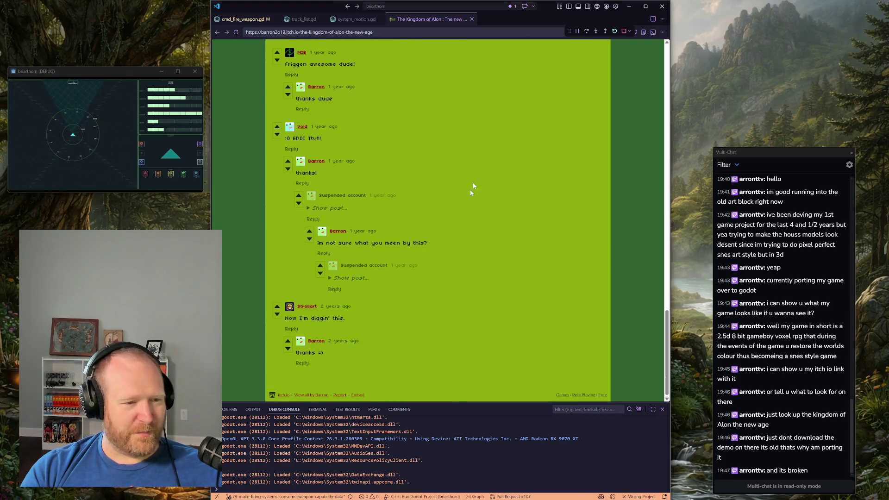
pyautogui.scroll(15, 473, 186)
pyautogui.scroll(8, 471, 263)
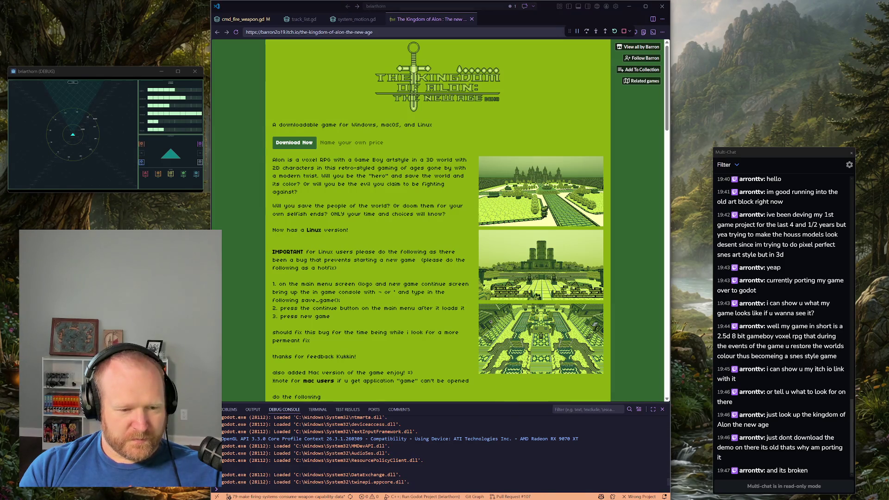
# Switch back to the Godot editor window from the taskbar preview.
pyautogui.moveTo(545, 496)
pyautogui.click(564, 471)
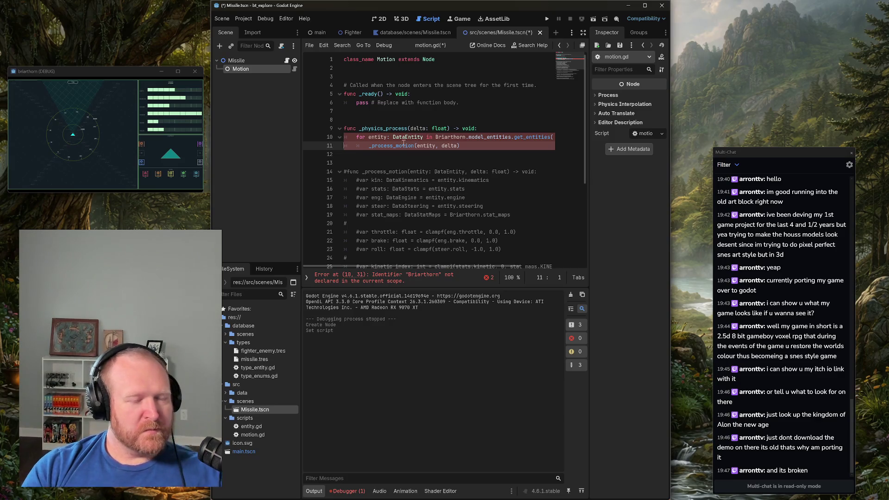
# Delete the for-loop over the entities from _physics_process.
pyautogui.hotkey('shift', 'Down')
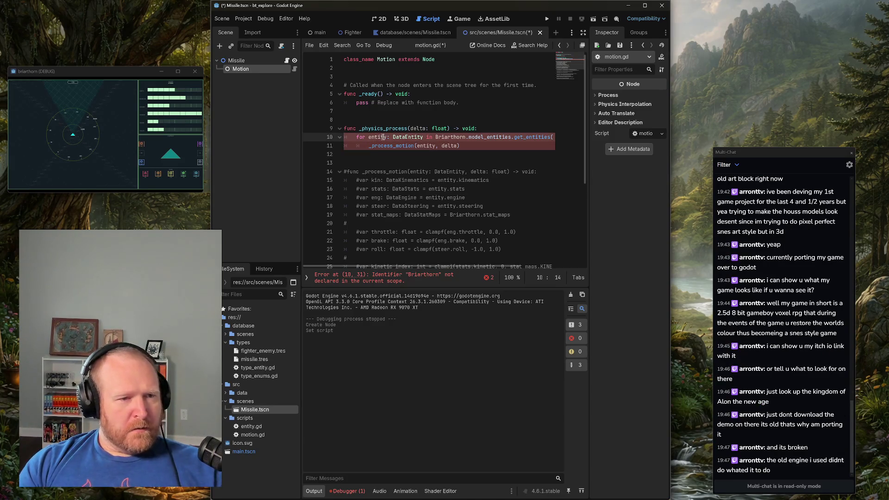
pyautogui.press('Delete')
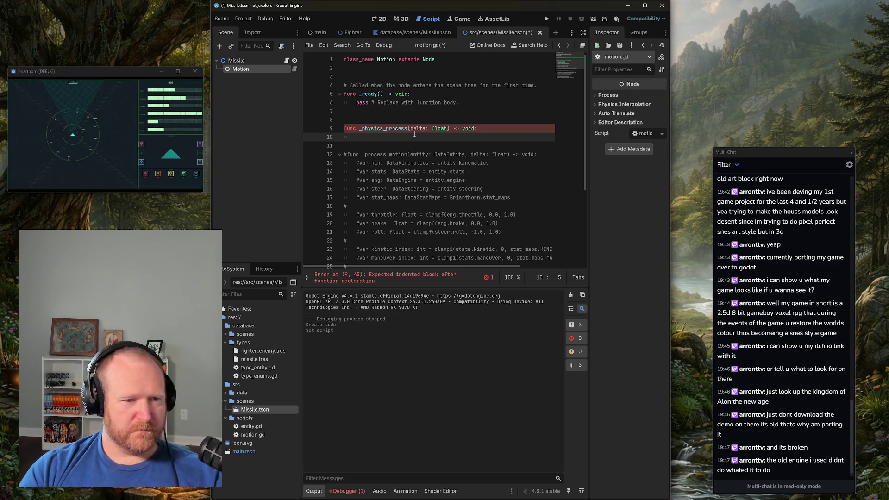
pyautogui.scroll(-1, 416, 136)
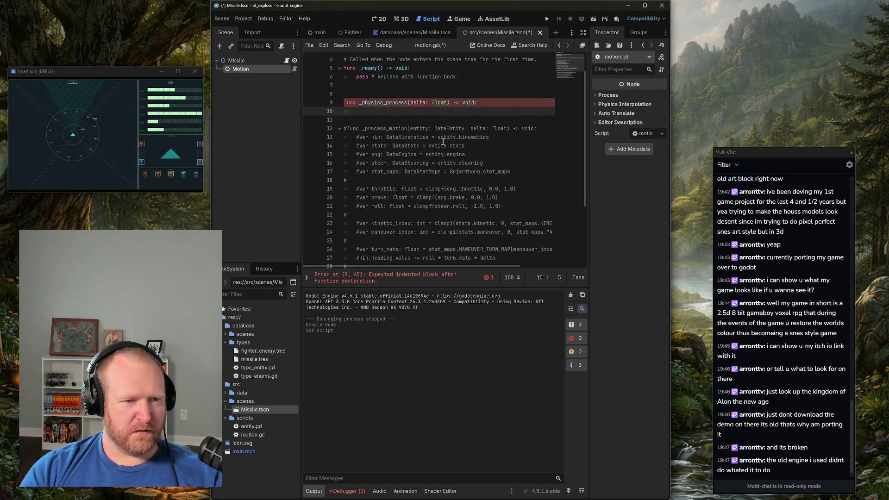
pyautogui.scroll(1, 444, 142)
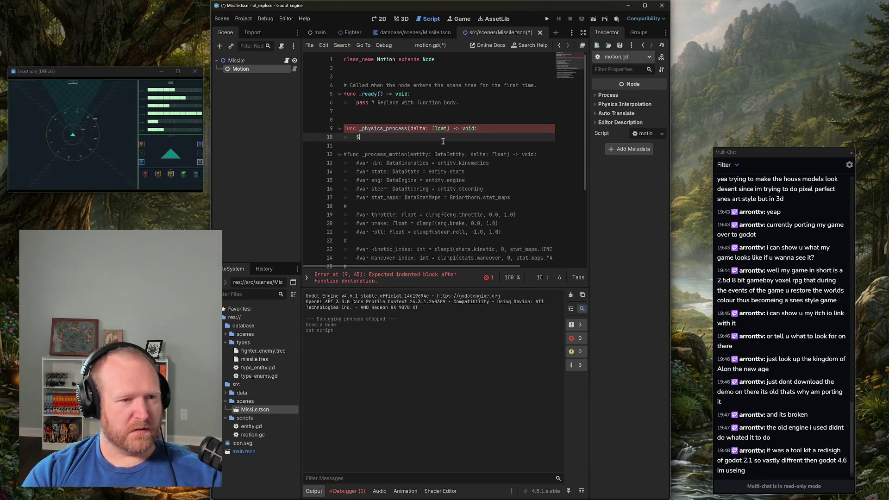
# Clear the leftover indent and blank line, save motion.gd, and re-indent line 10.
pyautogui.write('e')
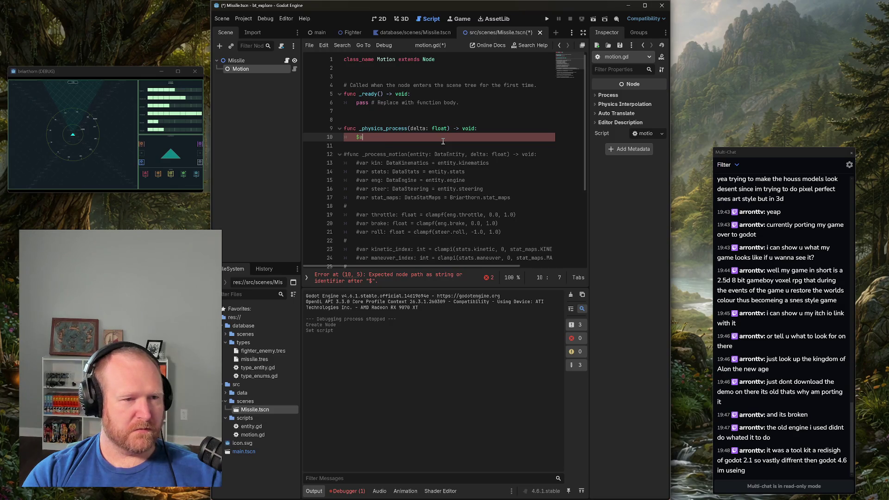
pyautogui.press('BackSpace')
pyautogui.press('BackSpace')
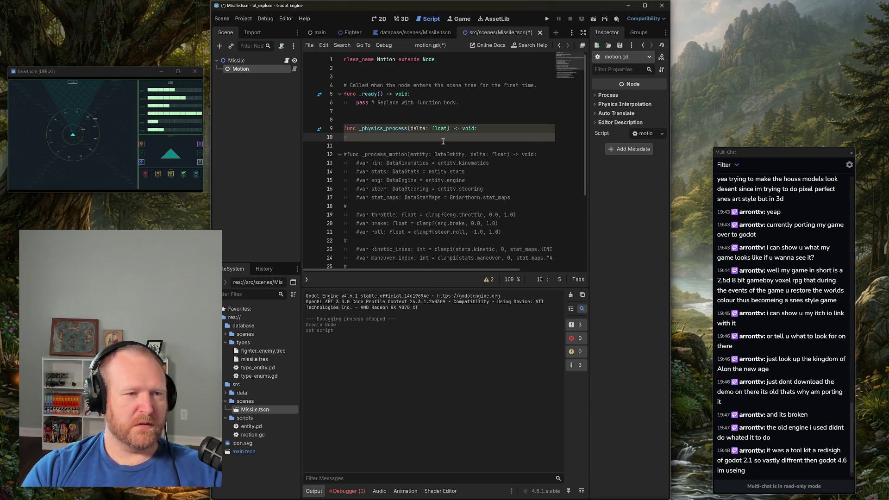
pyautogui.press('BackSpace')
pyautogui.press('Delete')
pyautogui.hotkey('ctrl', 's')
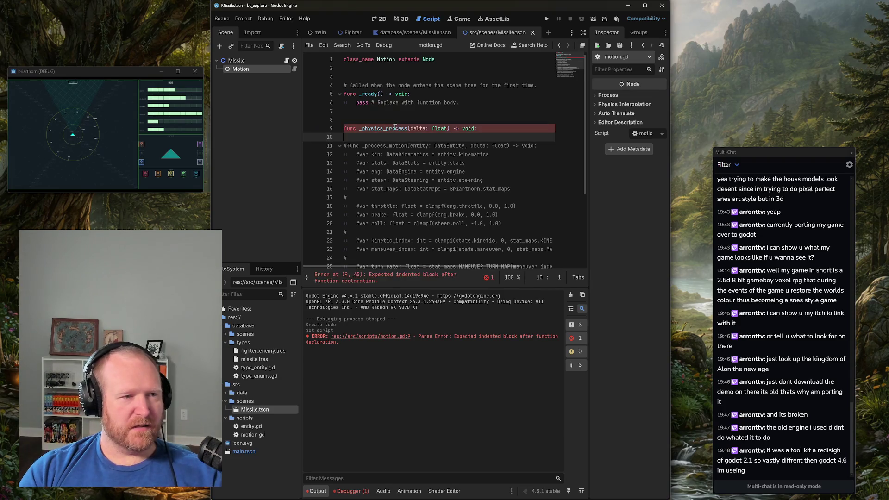
pyautogui.moveTo(395, 127)
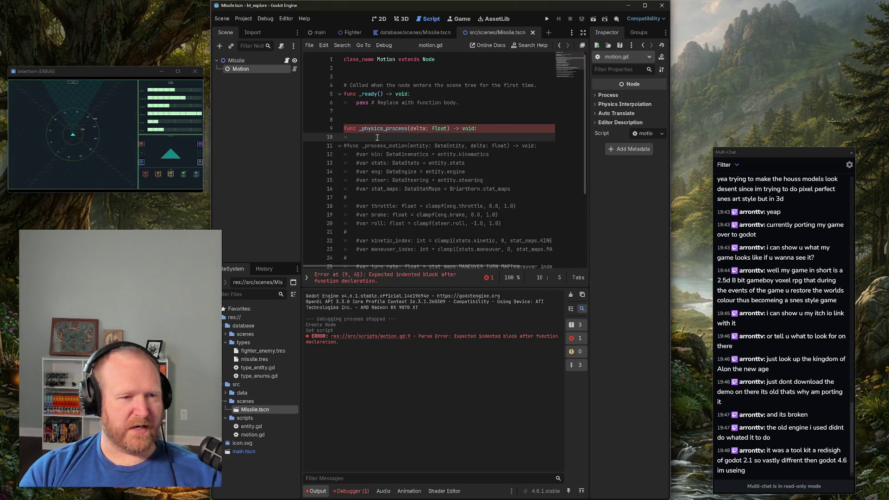
pyautogui.press('Tab')
pyautogui.click(420, 70)
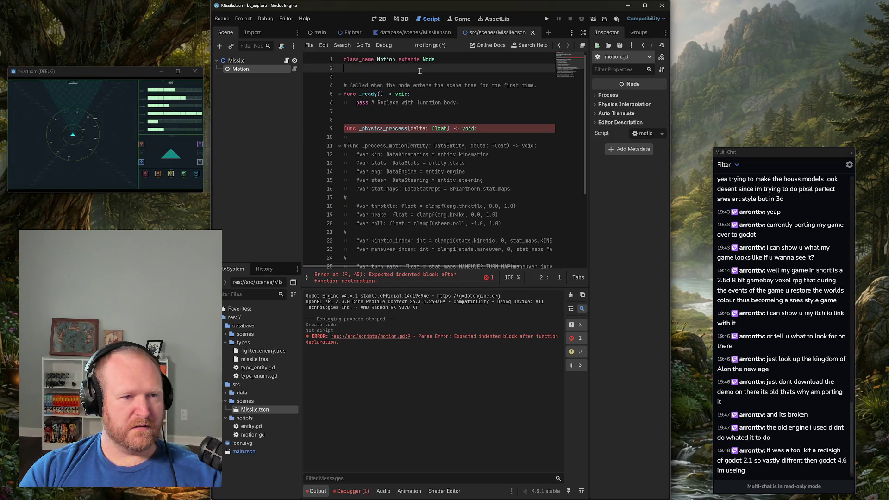
pyautogui.press('Return')
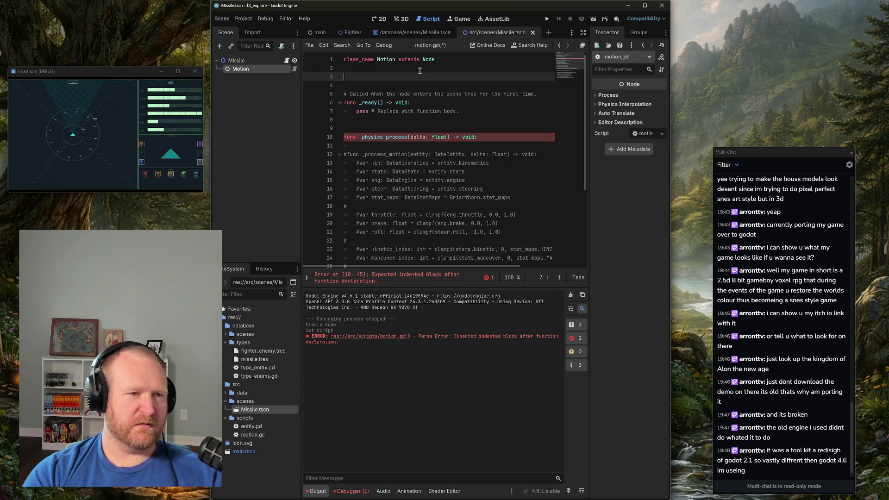
pyautogui.write('var ')
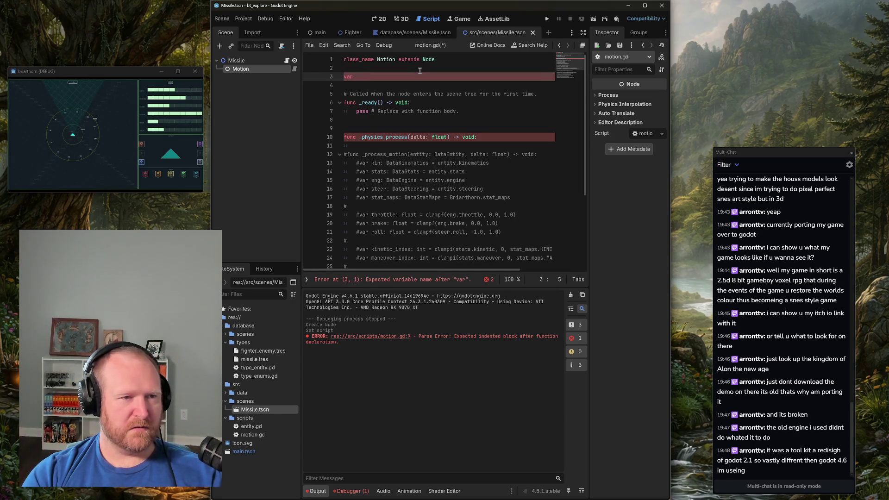
pyautogui.write('entity:')
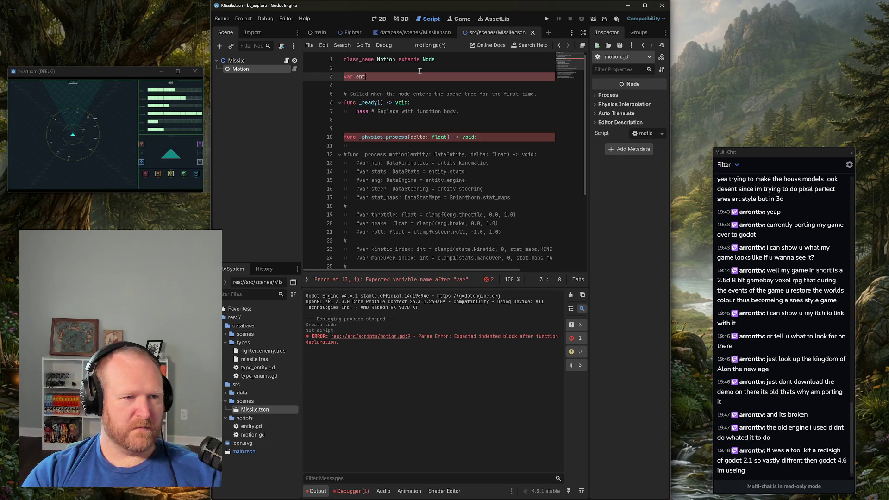
pyautogui.press('BackSpace')
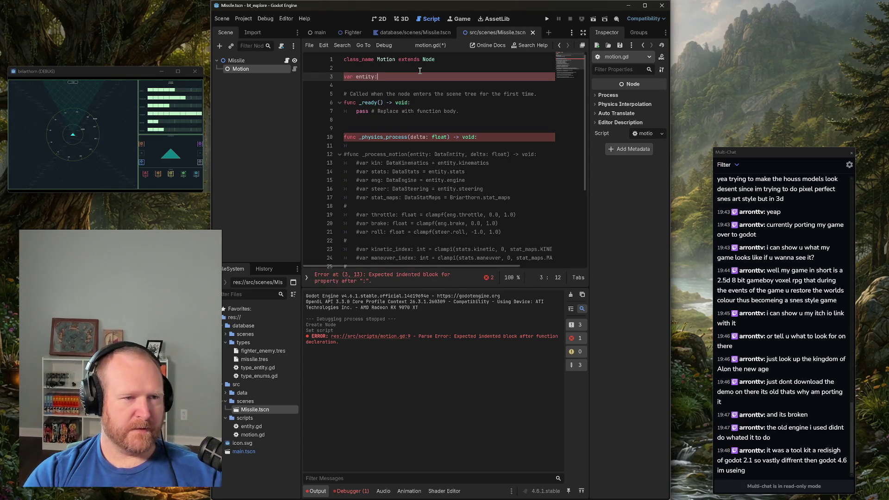
pyautogui.write('ntity ')
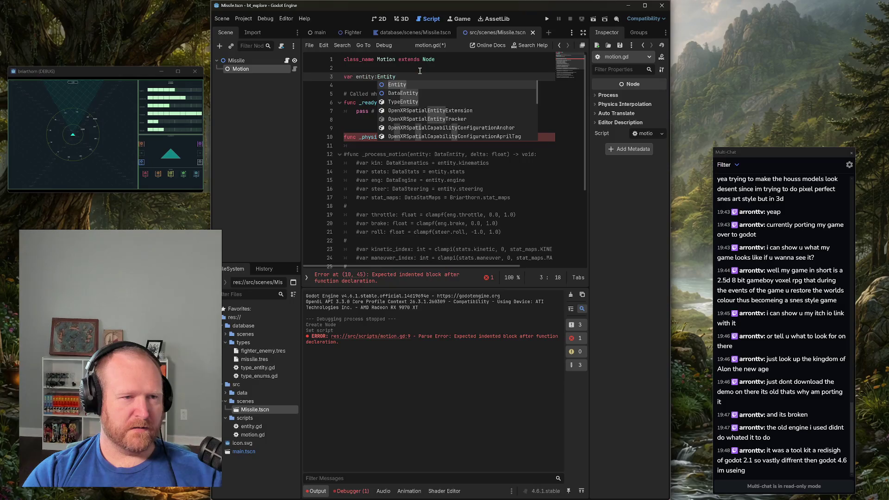
pyautogui.write('= get_')
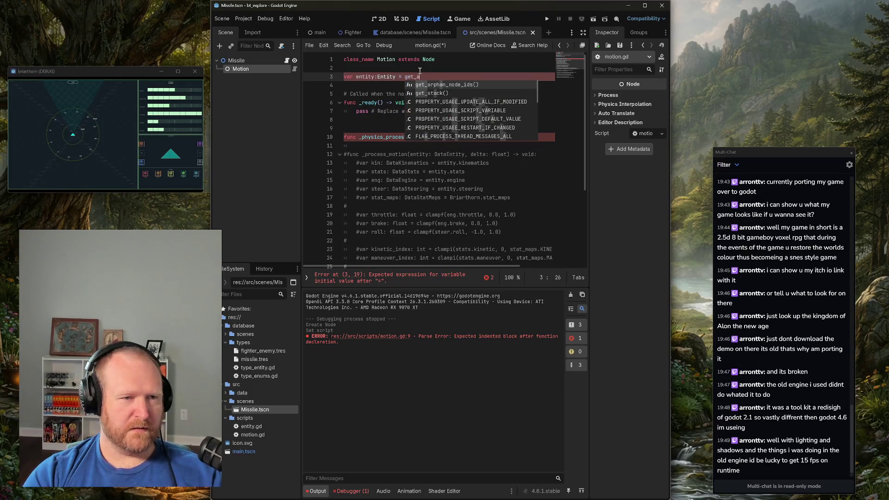
pyautogui.write('parent()')
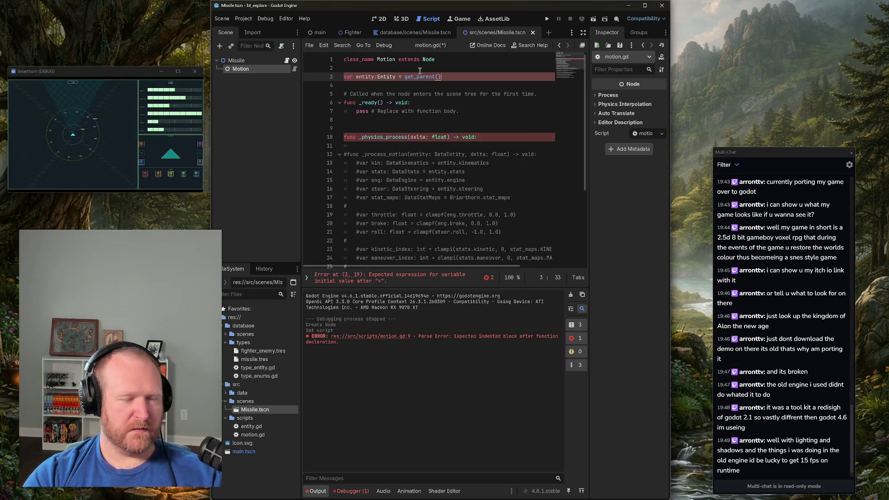
pyautogui.press('Left')
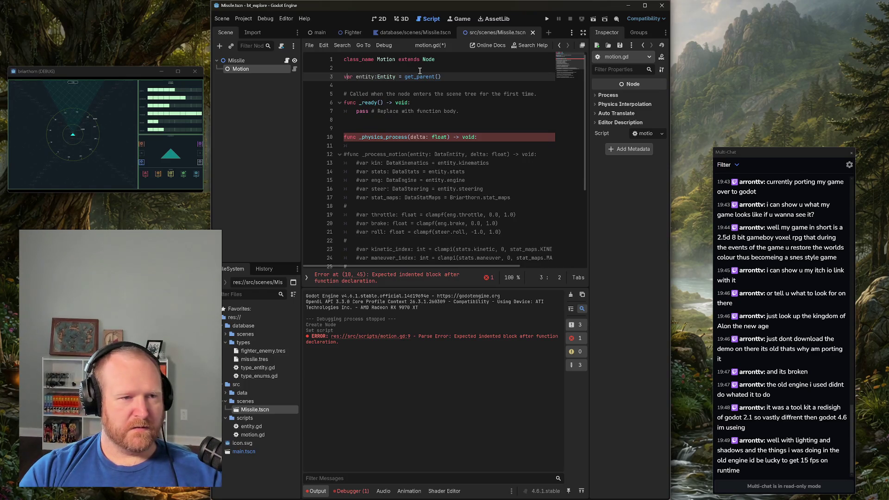
pyautogui.write('@onready')
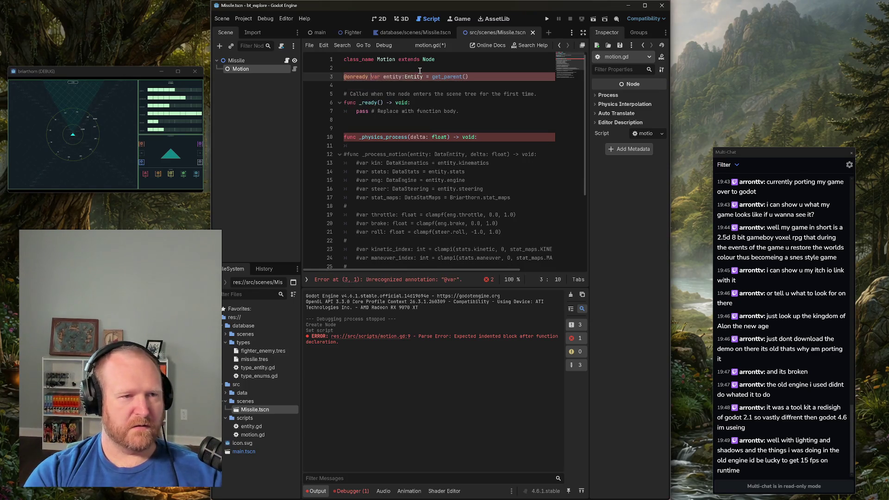
# Save motion.gd with the new entity declaration, then move to empty line 11.
pyautogui.click(468, 78)
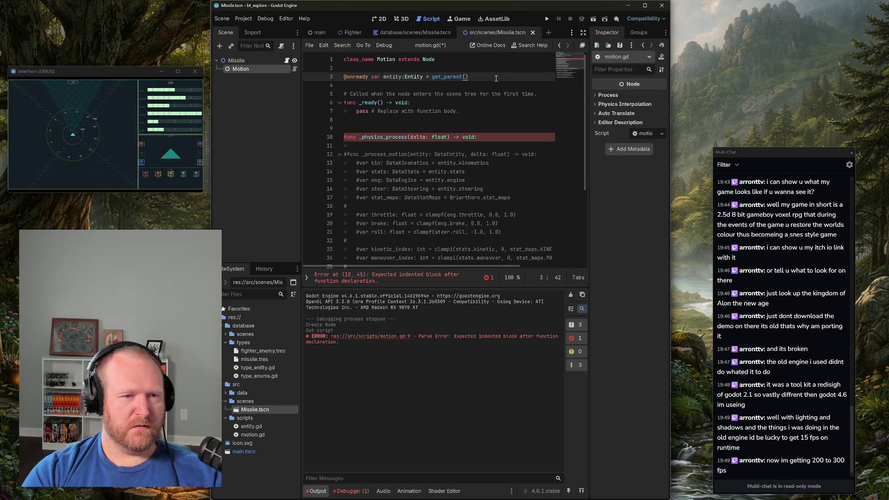
pyautogui.hotkey('ctrl', 's')
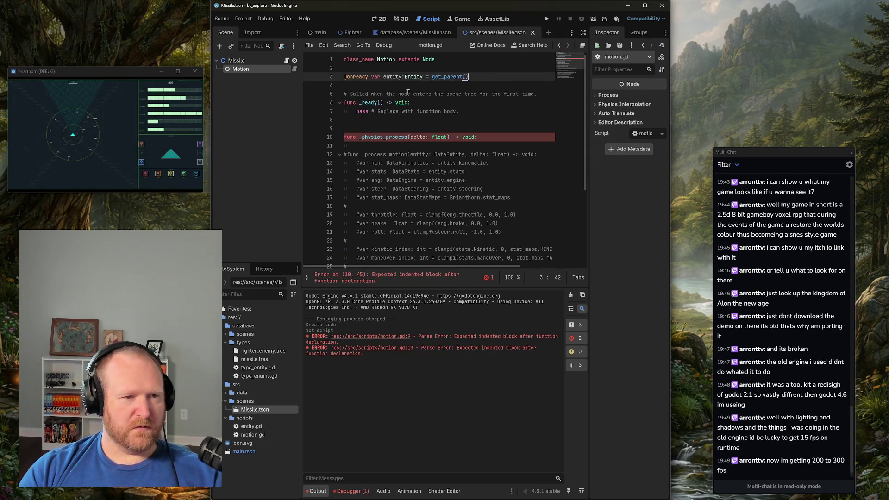
pyautogui.doubleClick(392, 77)
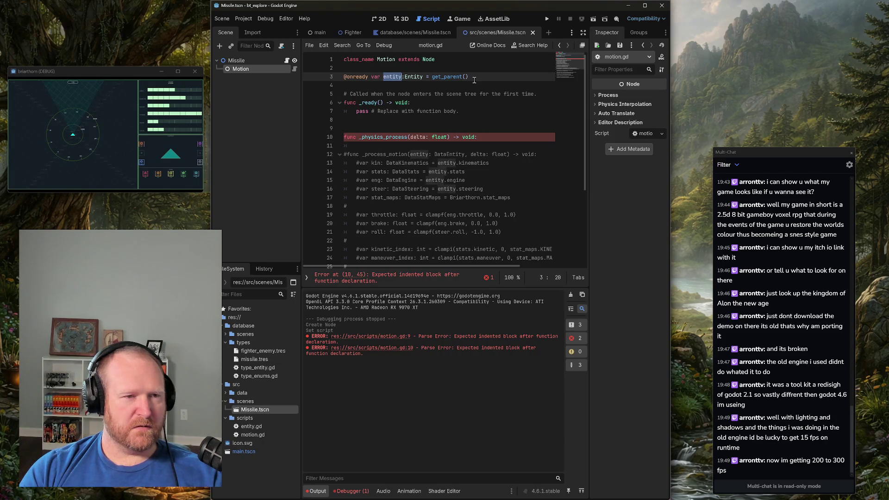
pyautogui.click(391, 145)
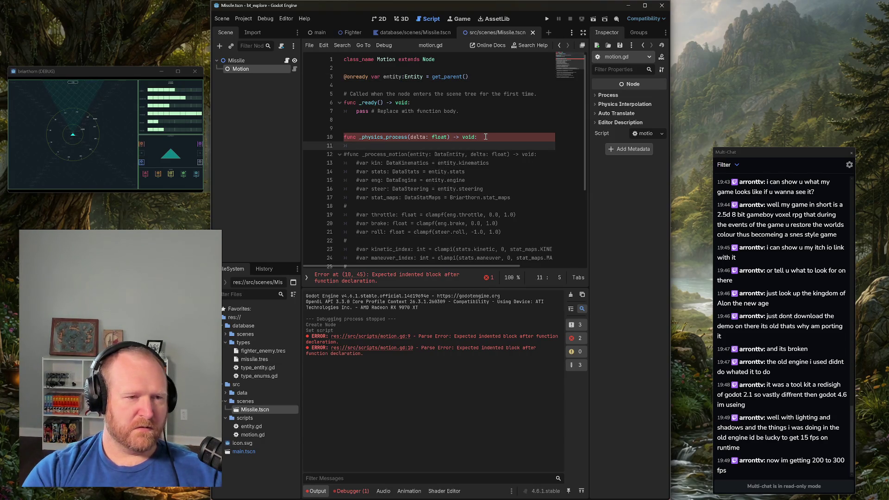
# Add 'var kinetic = entity.type_entity.kinetic' on line 11 of _physics_process and save motion.gd.
pyautogui.write('var ')
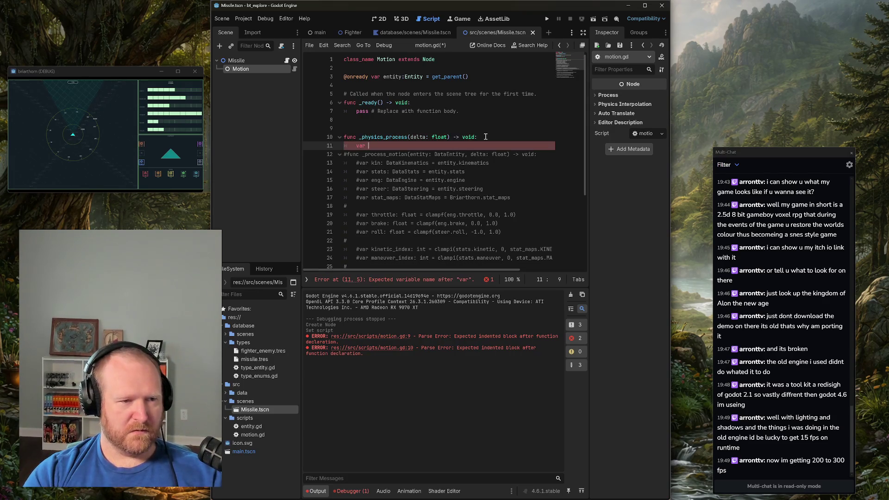
pyautogui.write('kinetic = ')
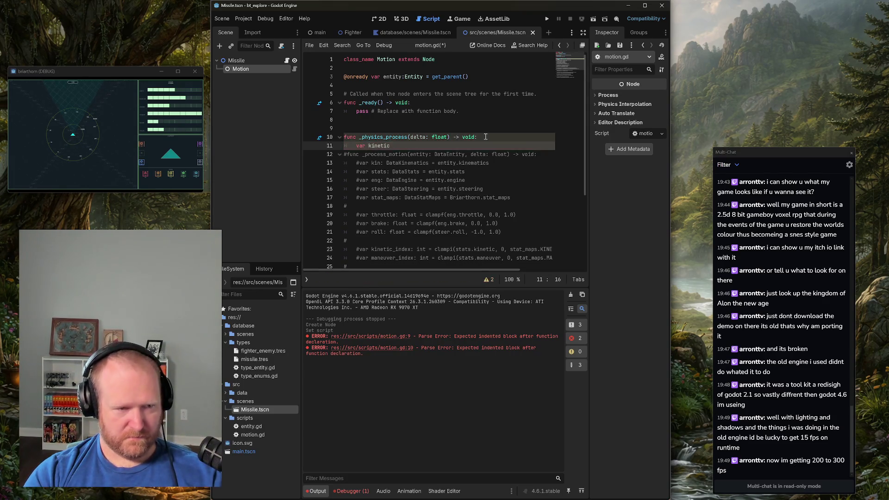
pyautogui.write('entity.t')
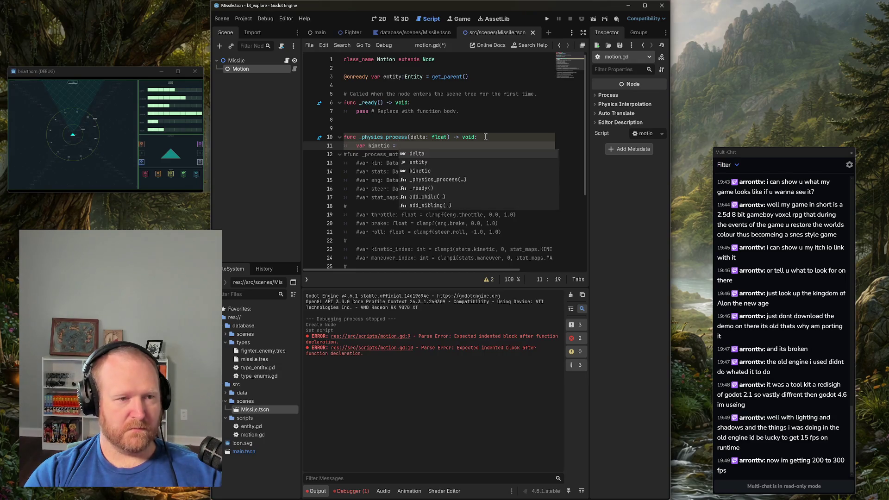
pyautogui.press('Return')
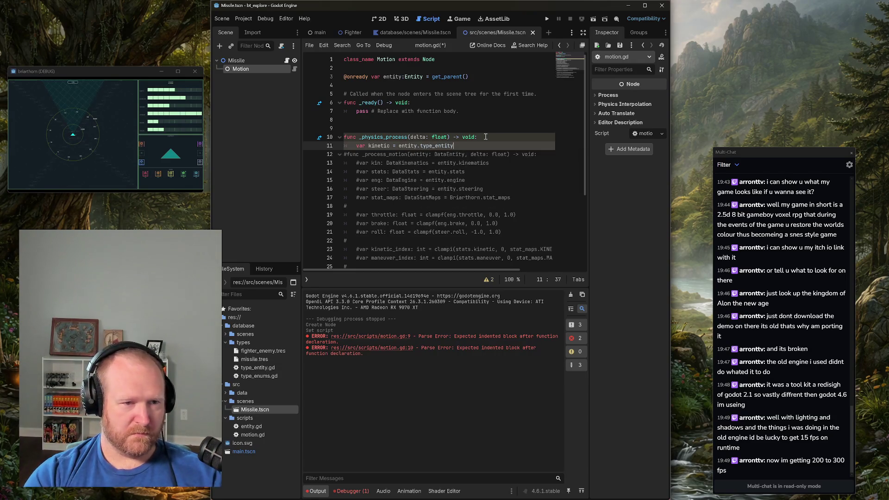
pyautogui.write('.kinetic')
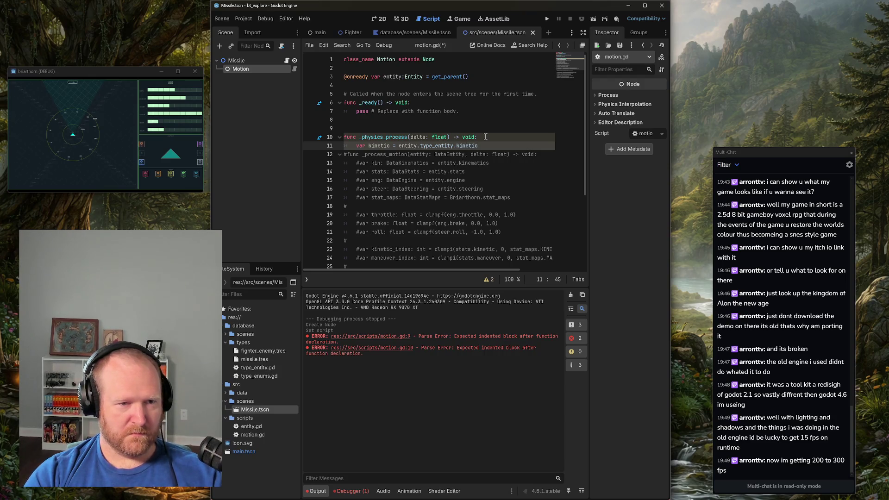
pyautogui.press('Return')
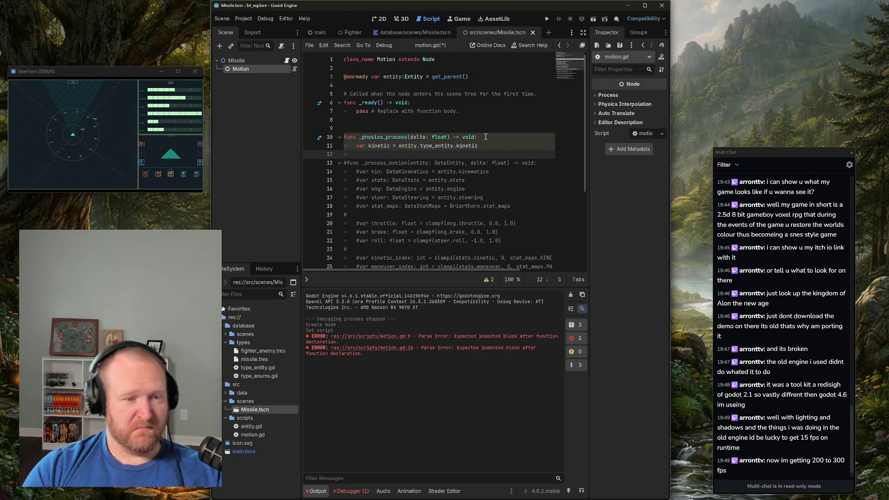
pyautogui.scroll(-5, 485, 136)
pyautogui.scroll(5, 485, 137)
pyautogui.hotkey('ctrl', 's')
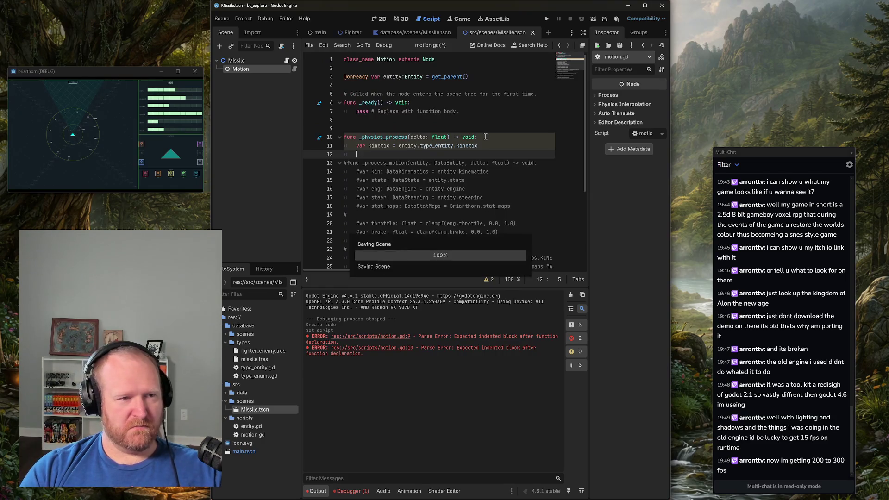
# Instance Missile.tscn under Briarthorn in the main scene and run the project, which hits the Nil 'scene' error.
pyautogui.click(382, 20)
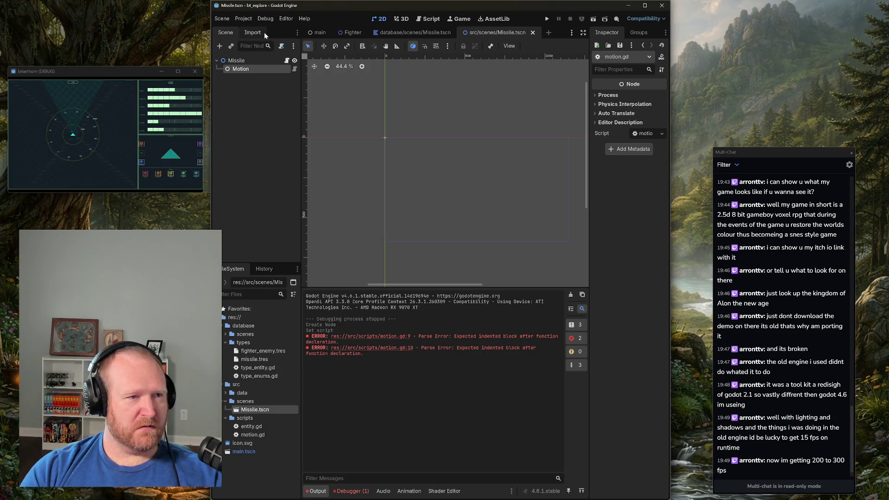
pyautogui.click(321, 32)
pyautogui.rightClick(232, 59)
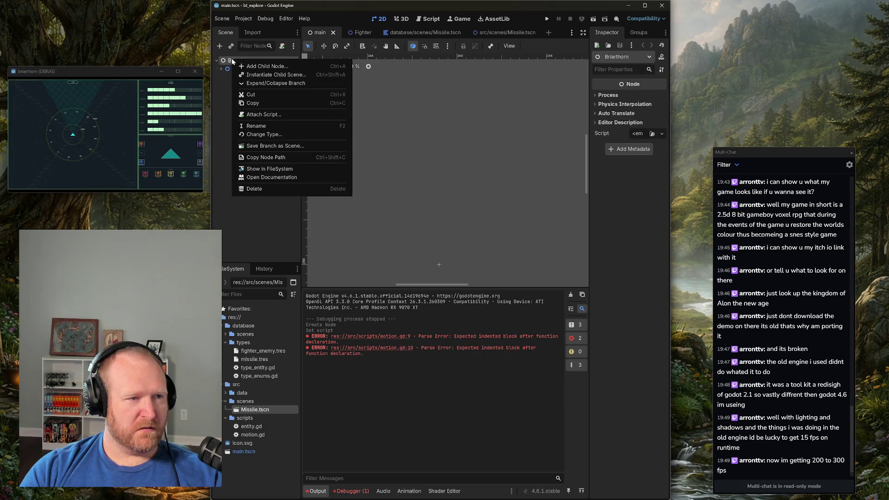
pyautogui.click(262, 67)
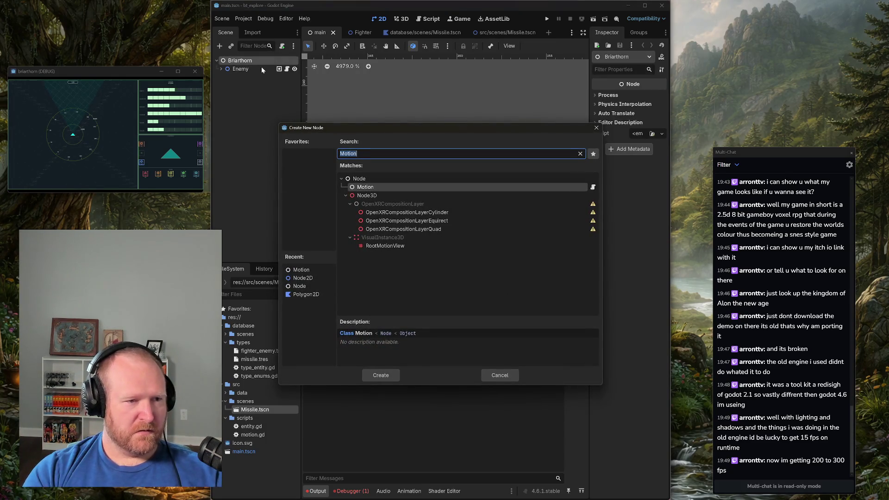
pyautogui.write('Missil')
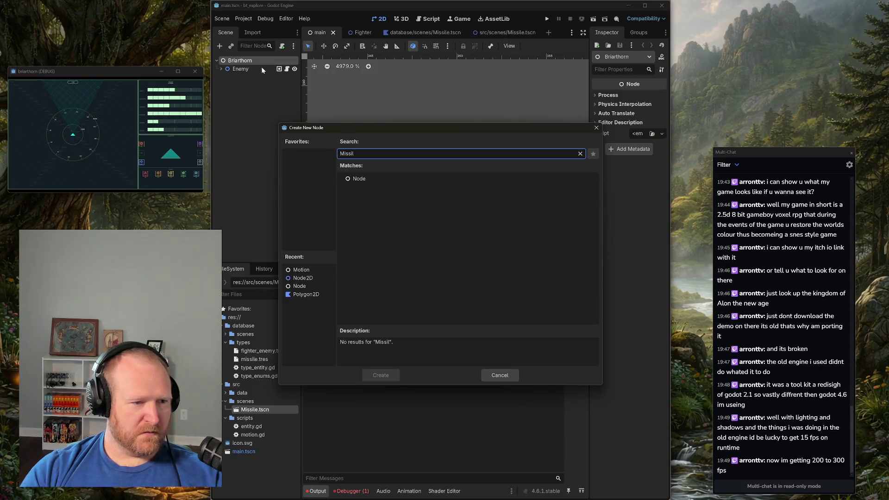
pyautogui.click(500, 375)
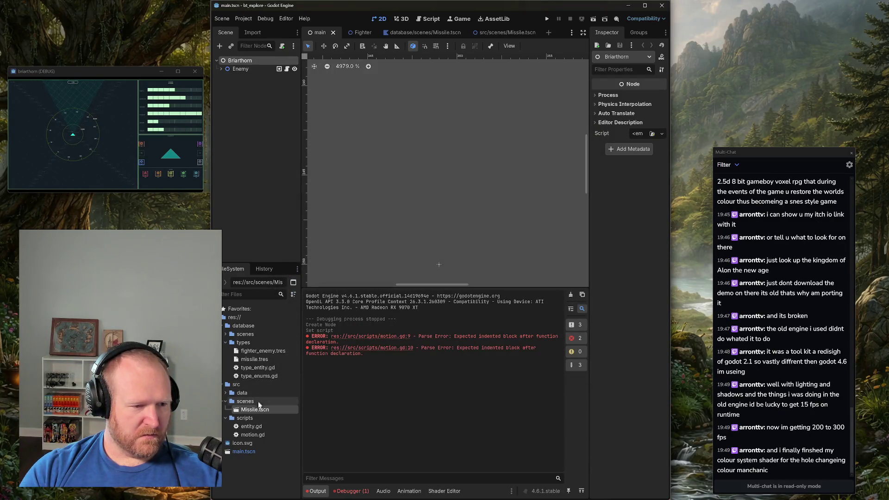
pyautogui.moveTo(253, 410)
pyautogui.mouseDown()
pyautogui.moveTo(253, 103)
pyautogui.moveTo(240, 65)
pyautogui.mouseUp()
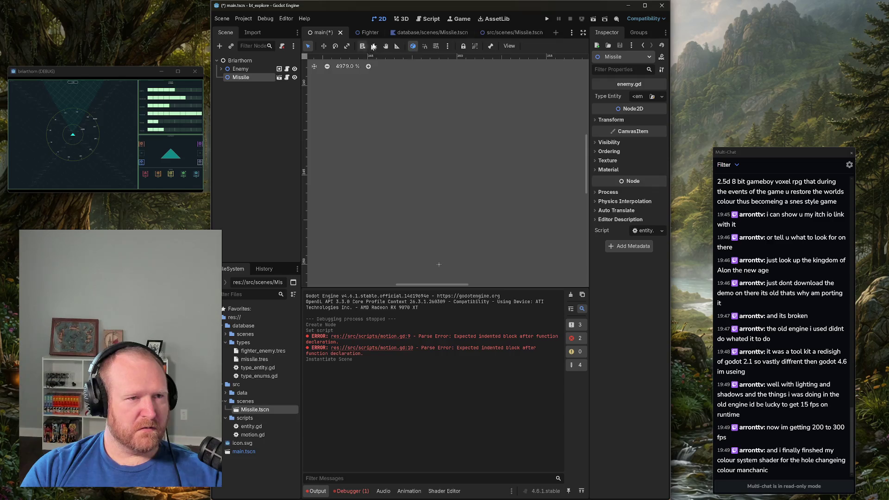
pyautogui.click(547, 19)
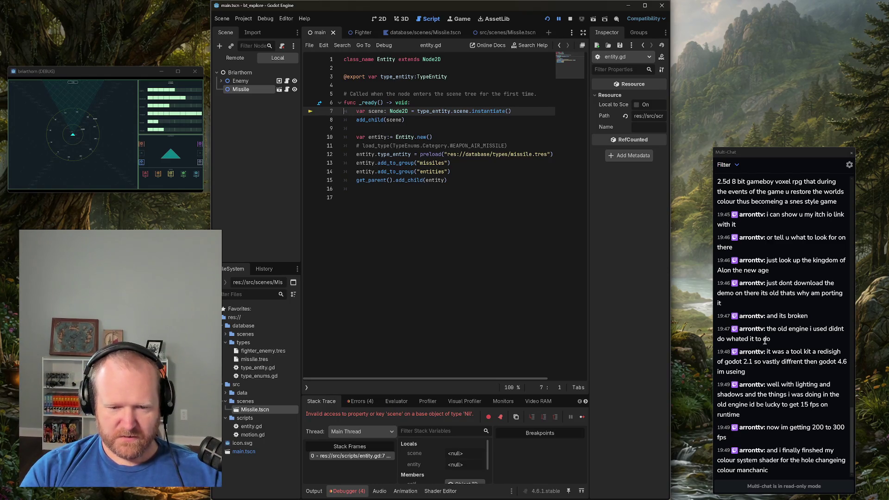
# Review the _ready code on lines 10–15 of entity.gd.
pyautogui.click(770, 442)
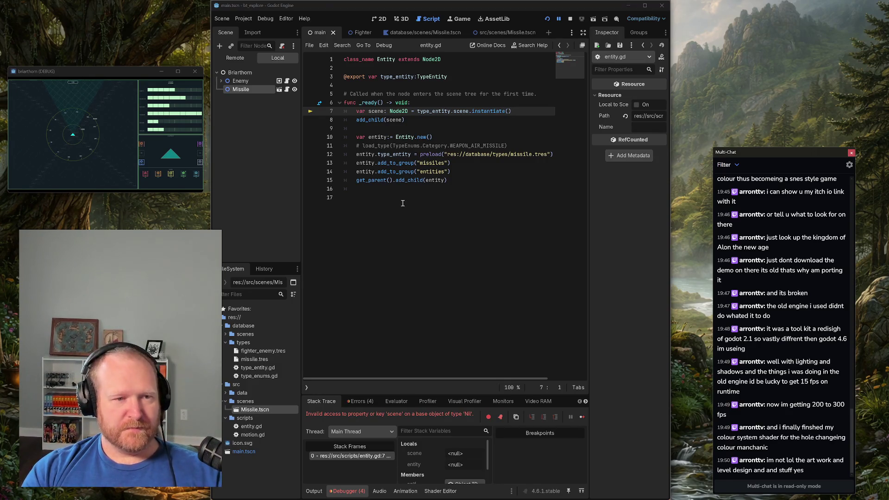
pyautogui.click(454, 184)
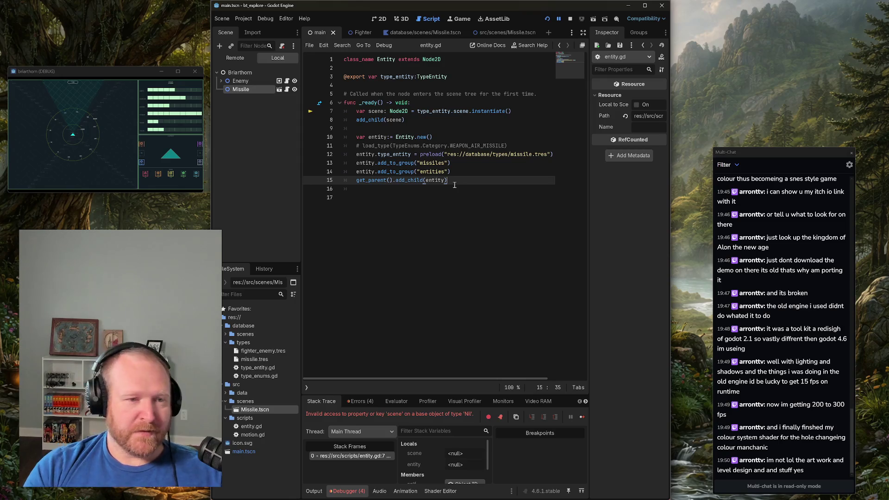
pyautogui.moveTo(457, 179); pyautogui.dragTo(357, 138)
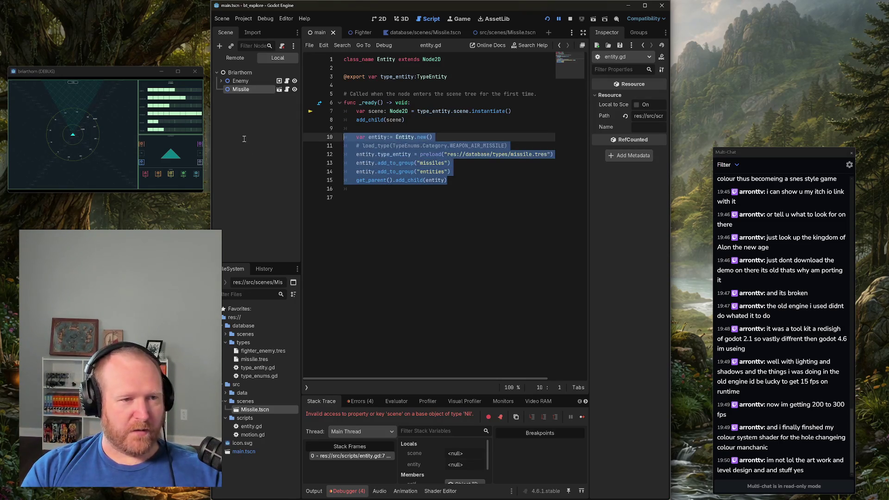
pyautogui.click(459, 127)
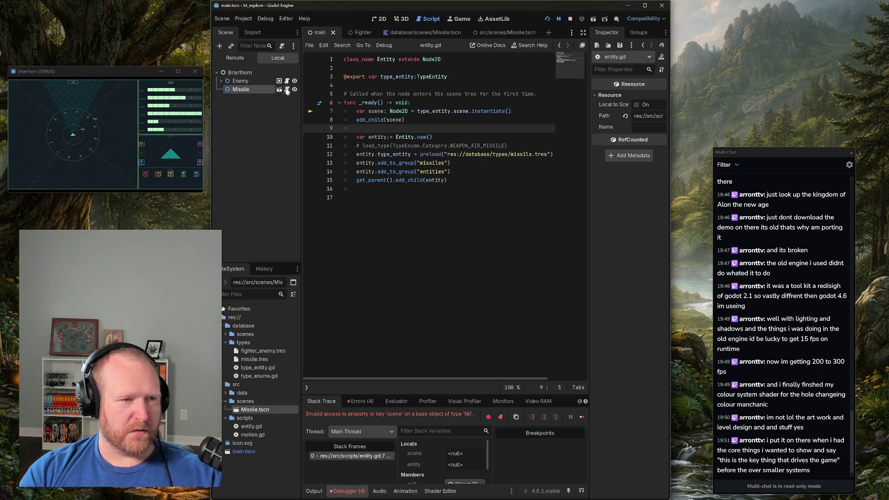
# Open the Missile scene and its Motion node's motion.gd script.
pyautogui.doubleClick(255, 409)
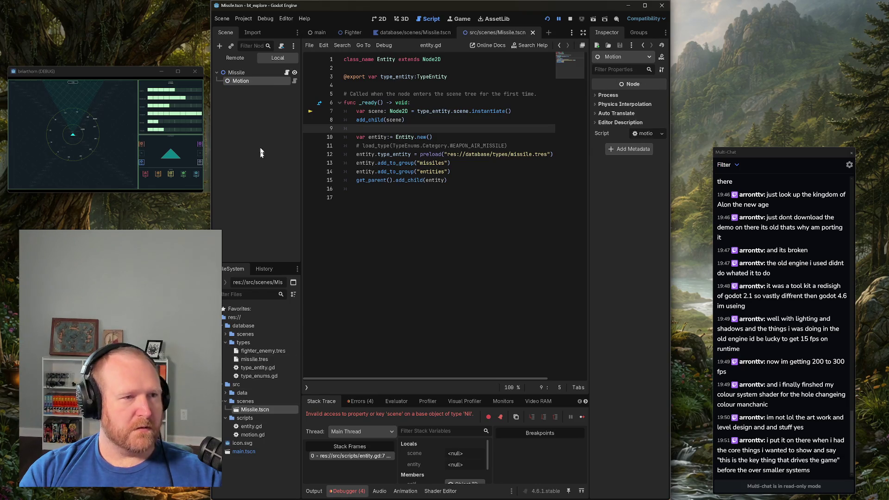
pyautogui.click(287, 74)
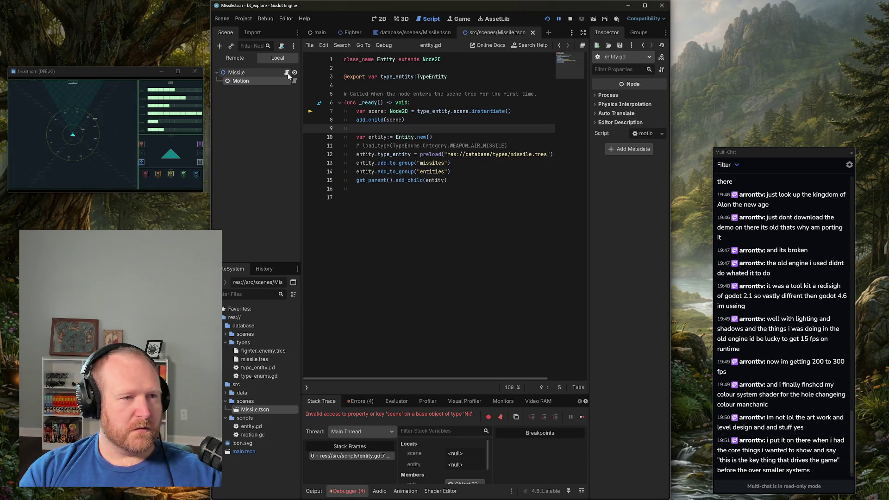
pyautogui.click(295, 81)
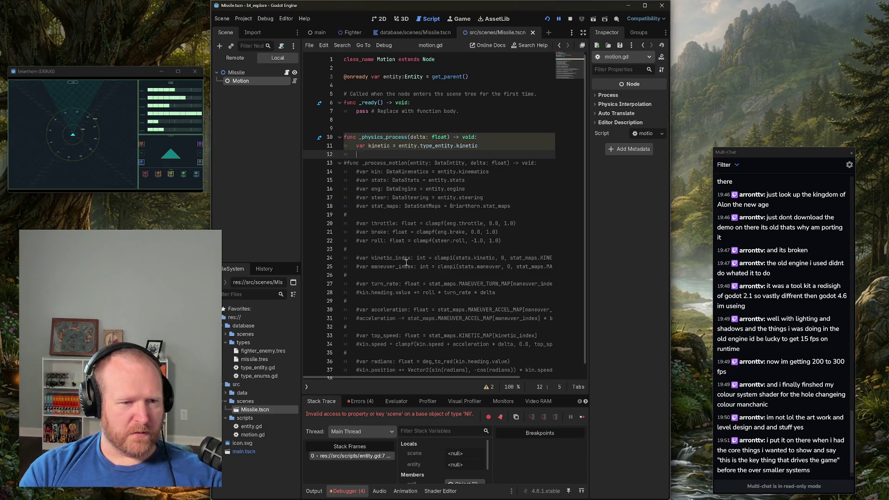
# Add 'var maneuver = entity.type_entity.maneuver' below the kinetic line, save, and rerun the game.
pyautogui.click(484, 145)
pyautogui.press('Return')
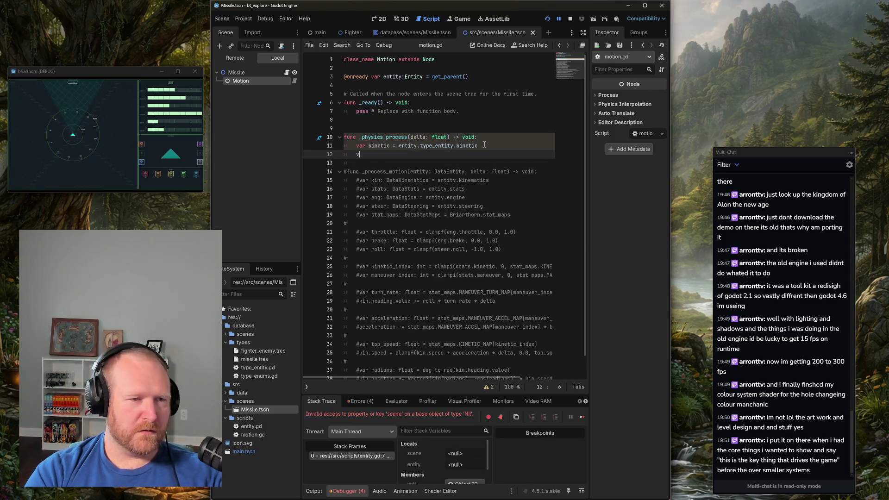
pyautogui.write('var maneuver = entity.type_enti')
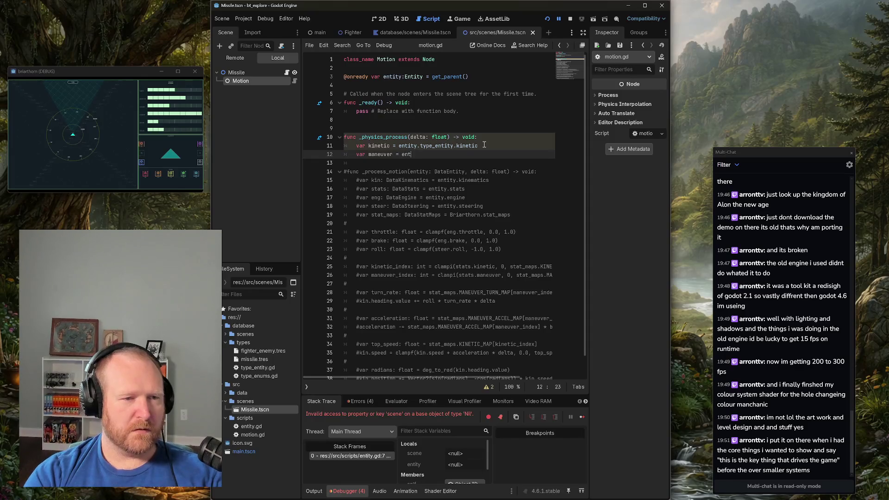
pyautogui.write('ty.kinetic')
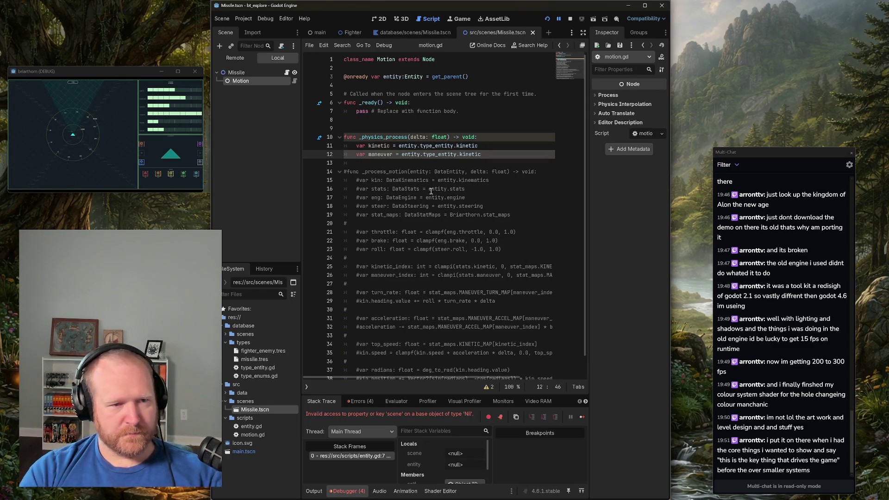
pyautogui.click(468, 154)
pyautogui.doubleClick(468, 154)
pyautogui.write('maneuver')
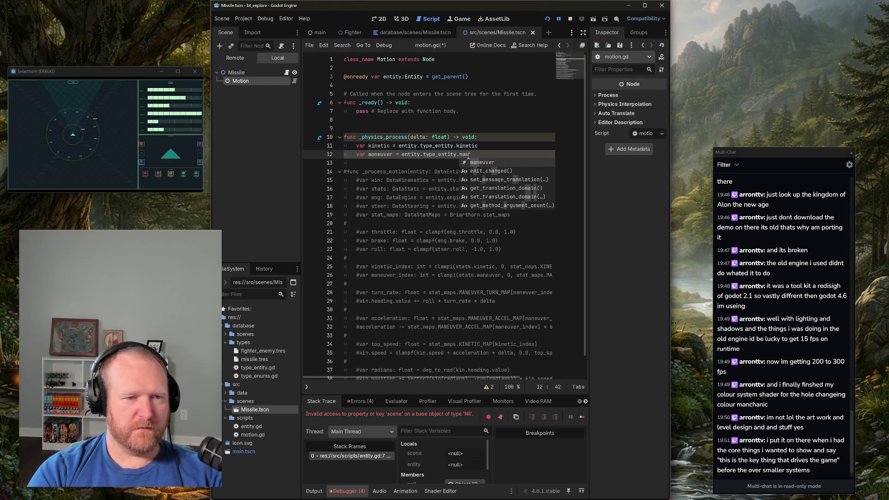
pyautogui.hotkey('ctrl', 's')
pyautogui.click(548, 19)
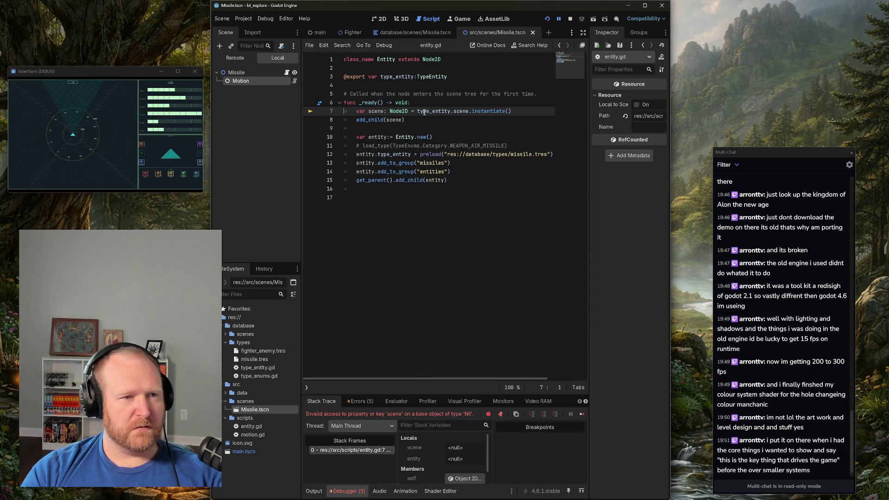
pyautogui.doubleClick(439, 77)
pyautogui.click(461, 76)
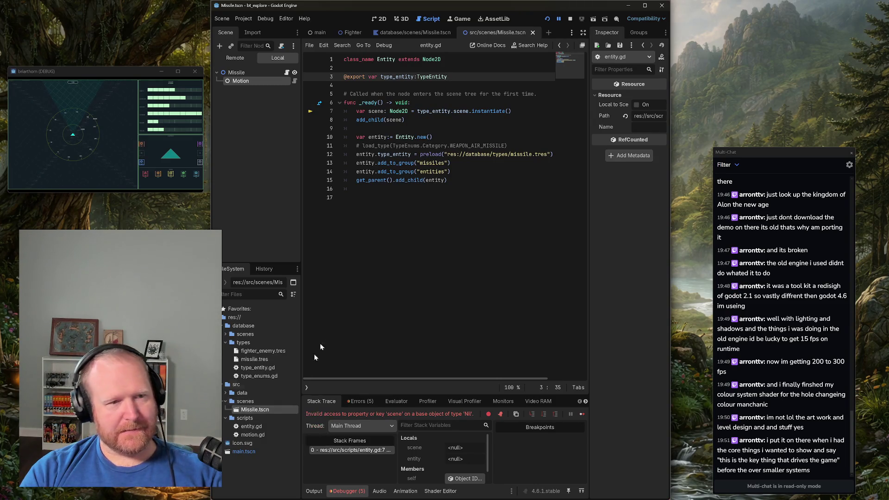
pyautogui.click(433, 102)
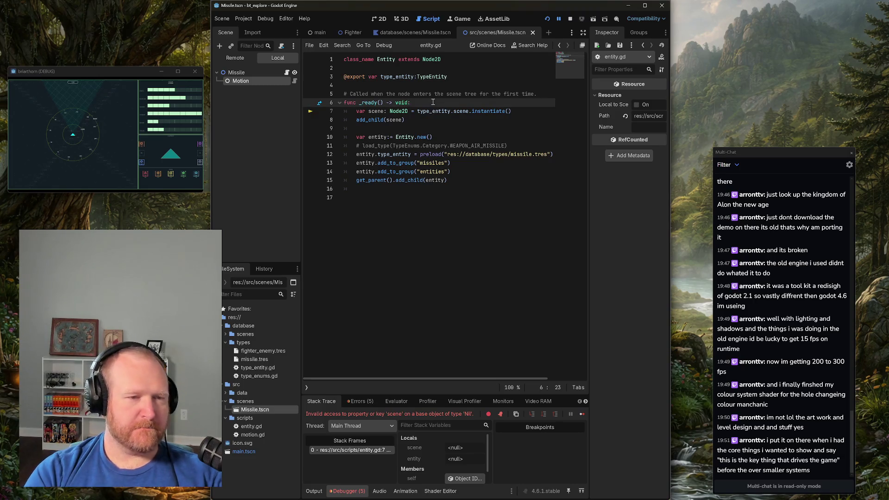
pyautogui.press('Return')
pyautogui.press('Return')
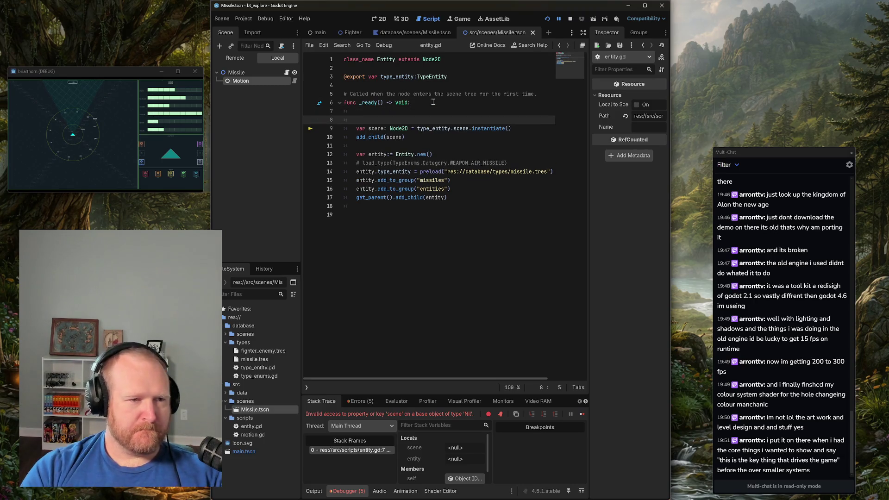
pyautogui.press('Up')
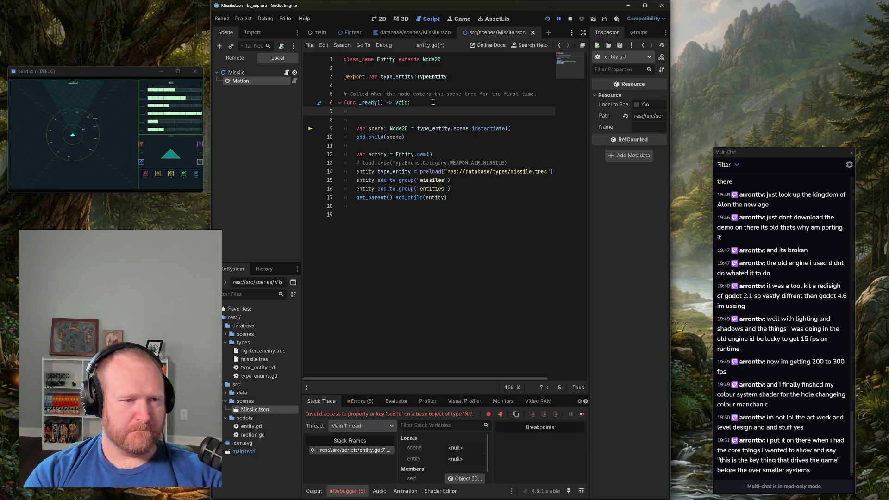
pyautogui.write('if type_')
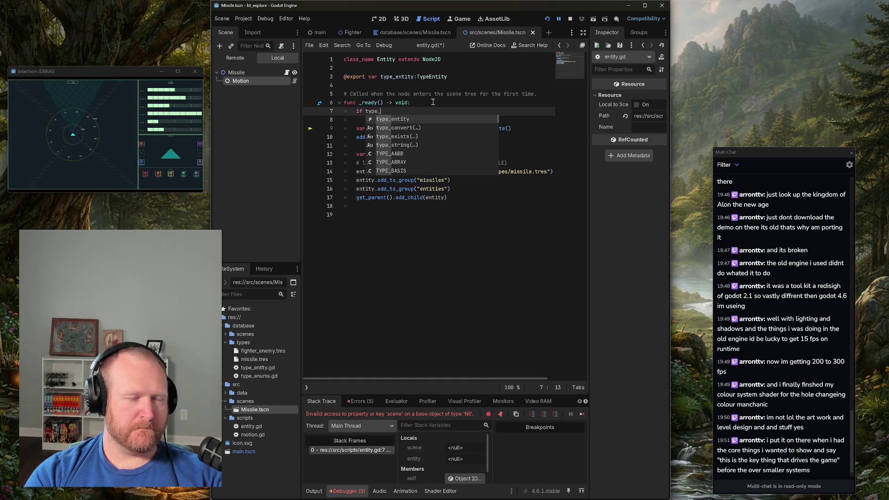
pyautogui.hotkey('ctrl', 'z')
pyautogui.hotkey('ctrl', 'z')
pyautogui.hotkey('ctrl', 'z')
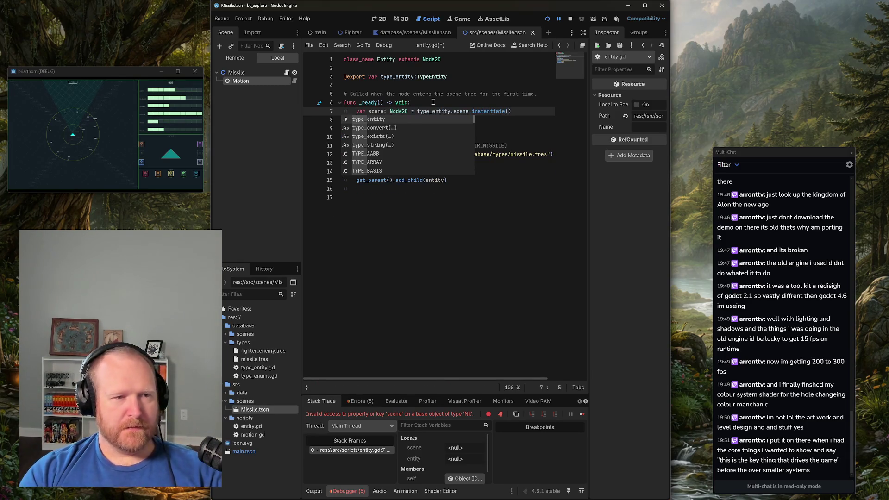
pyautogui.press('Escape')
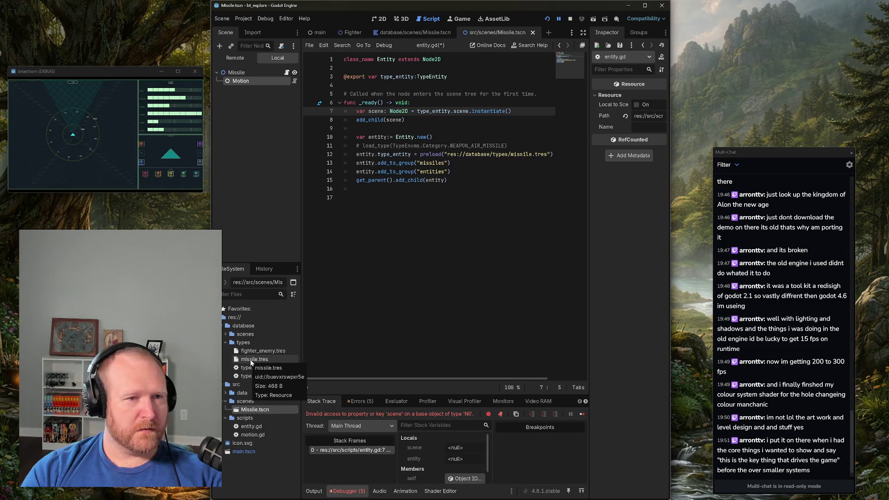
# Load database/types/missile.tres as the Missile node's Type Entity.
pyautogui.click(223, 73)
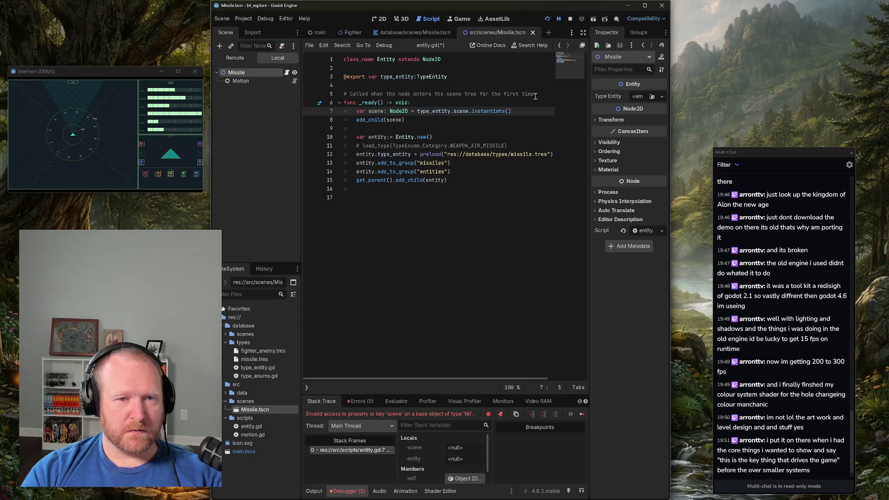
pyautogui.click(662, 96)
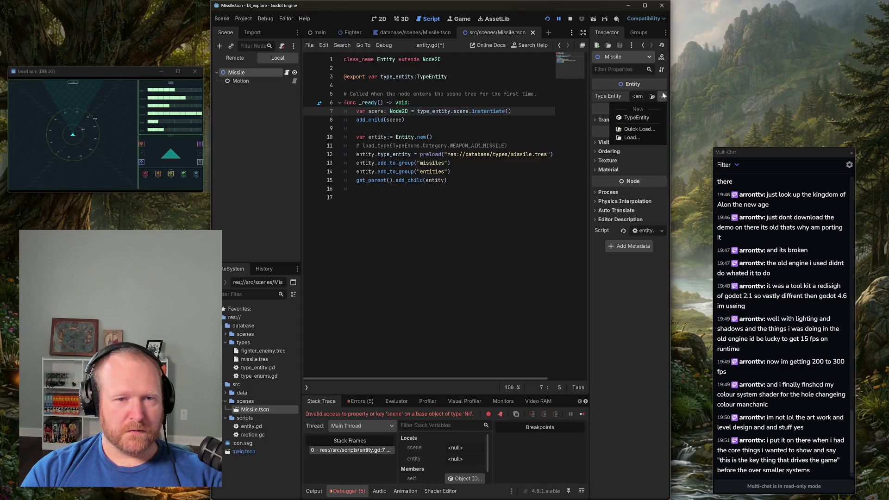
pyautogui.click(629, 137)
pyautogui.doubleClick(331, 187)
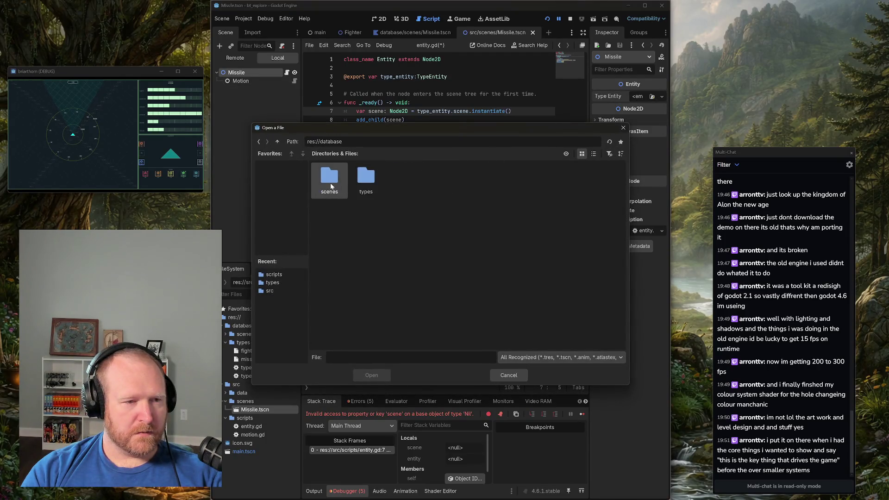
pyautogui.doubleClick(366, 176)
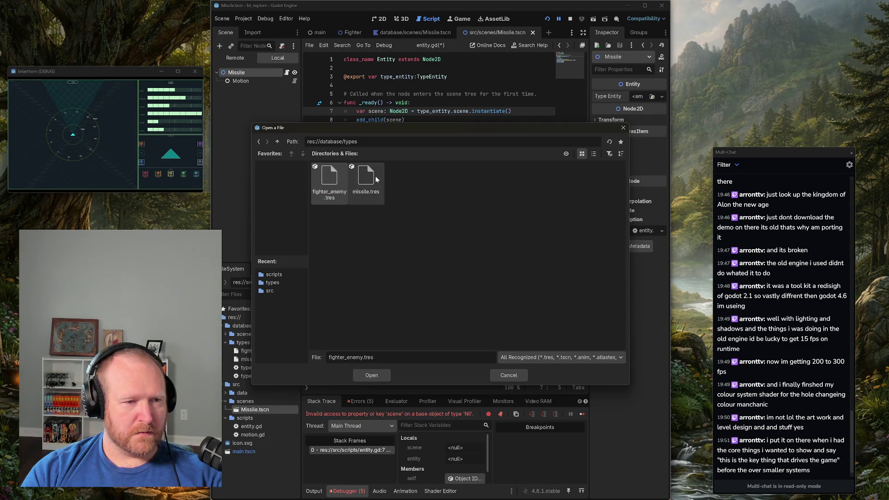
pyautogui.click(367, 178)
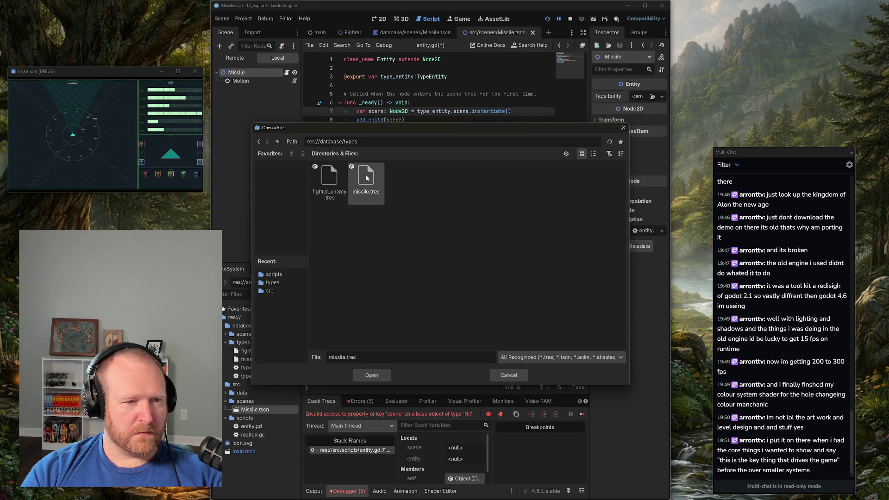
pyautogui.click(372, 376)
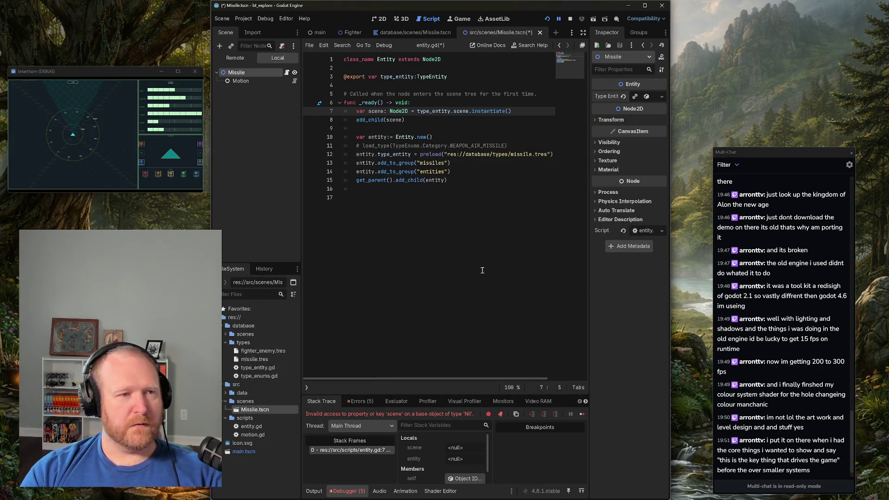
# Save the scene, test-run the game, and close the game window.
pyautogui.hotkey('ctrl', 's')
pyautogui.click(546, 19)
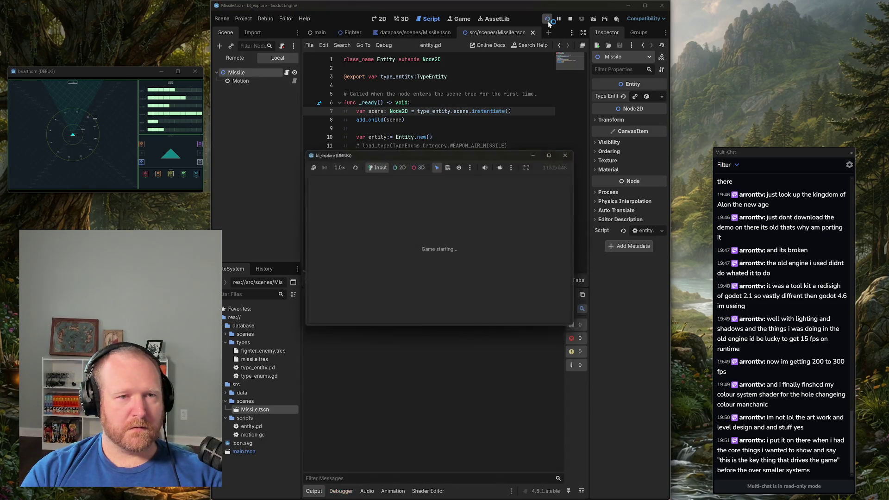
pyautogui.click(571, 153)
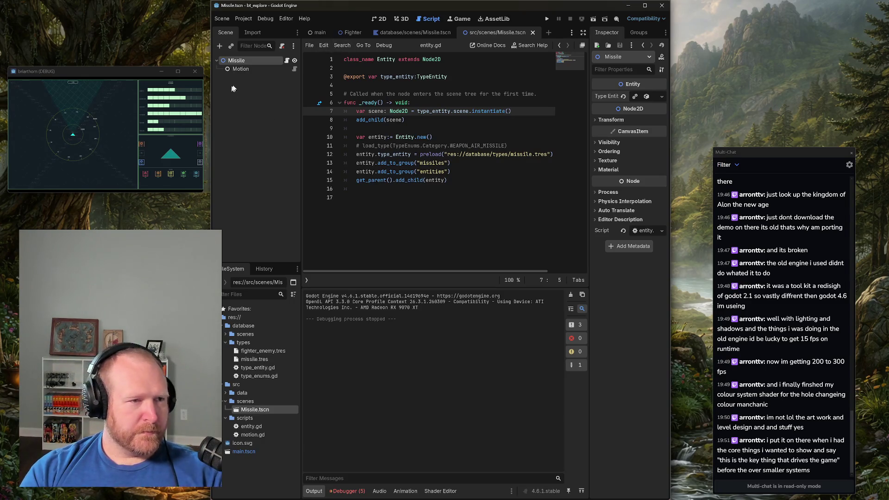
# Open motion.gd from the Motion node and toggle the Missile node's visibility.
pyautogui.click(294, 68)
pyautogui.click(515, 145)
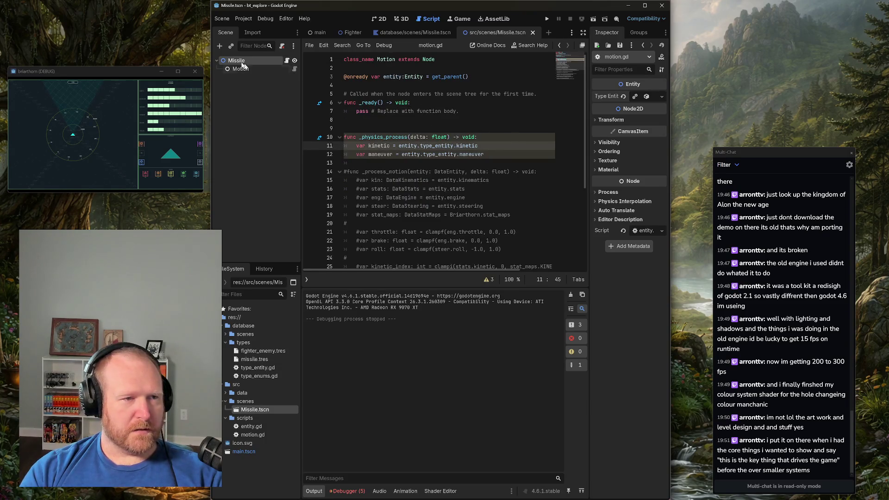
pyautogui.click(293, 60)
pyautogui.click(287, 61)
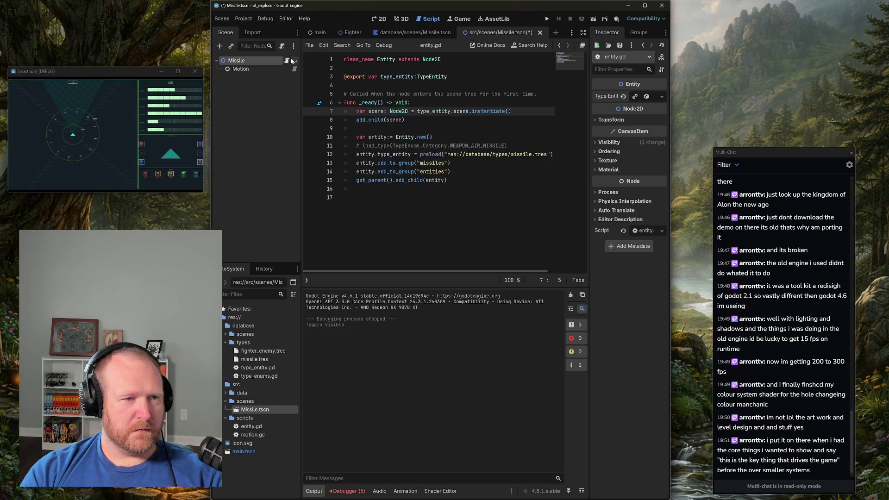
pyautogui.click(295, 61)
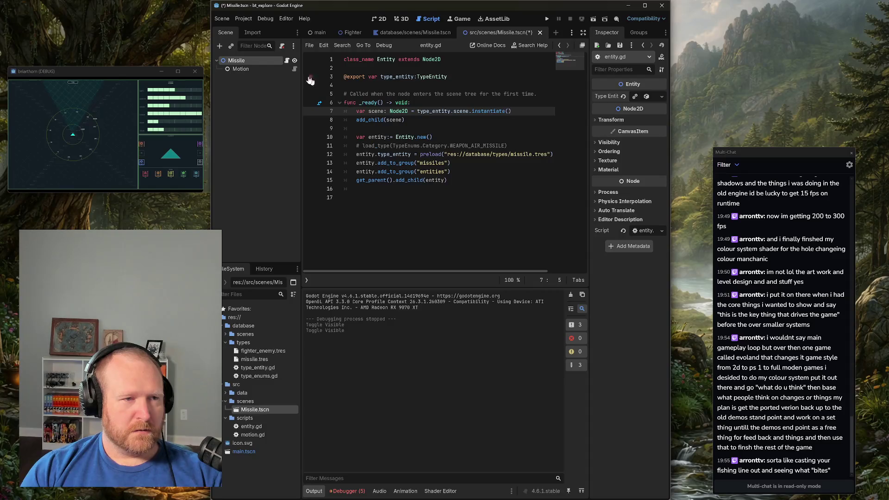
# Open motion.gd and read through _physics_process, including the heading update and commented kinematics lines.
pyautogui.click(293, 69)
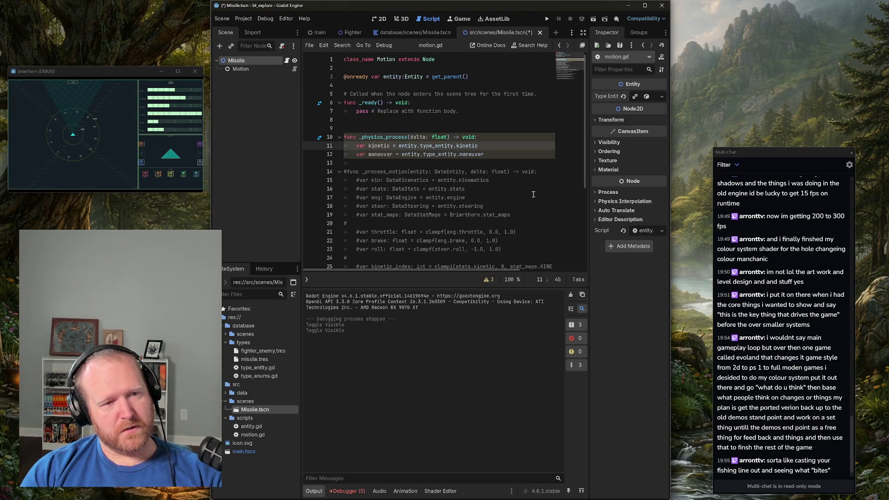
pyautogui.click(380, 164)
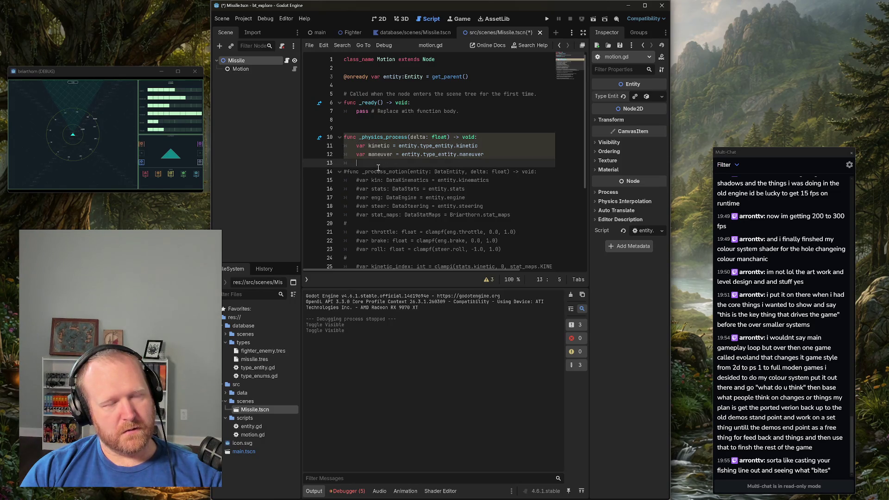
pyautogui.scroll(-3, 378, 168)
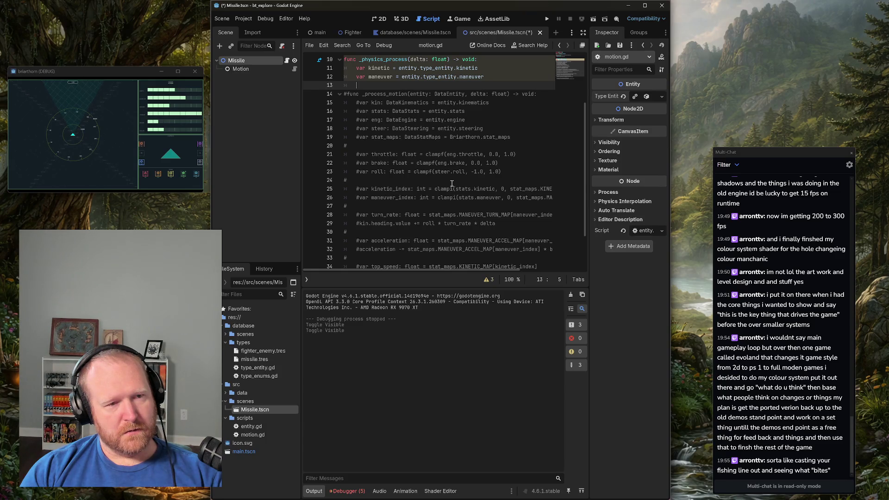
pyautogui.scroll(1, 452, 184)
pyautogui.scroll(2, 452, 184)
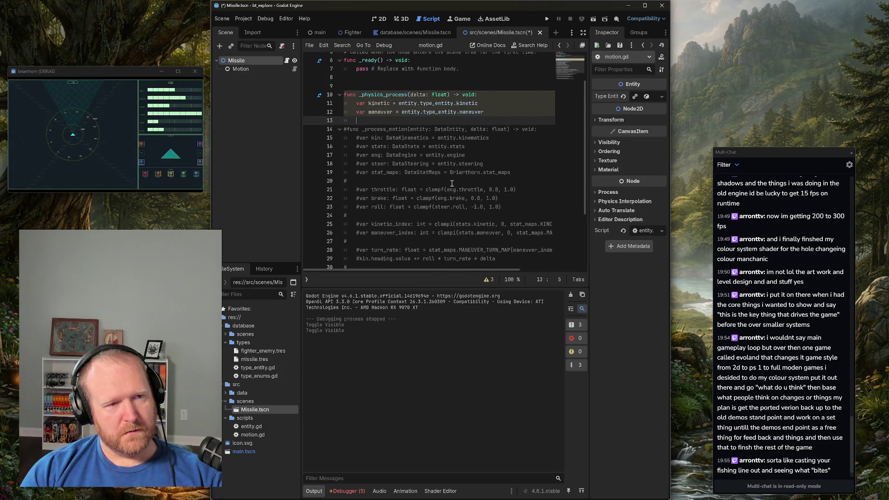
pyautogui.scroll(-2, 452, 184)
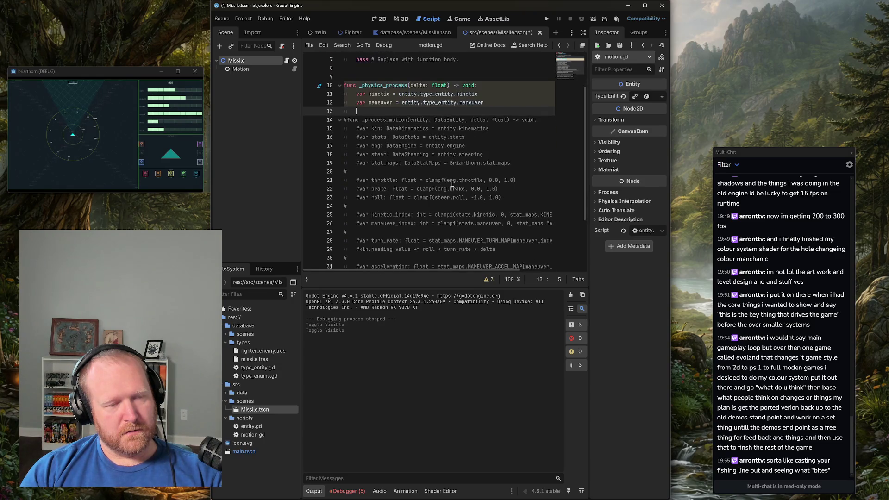
pyautogui.scroll(2, 452, 184)
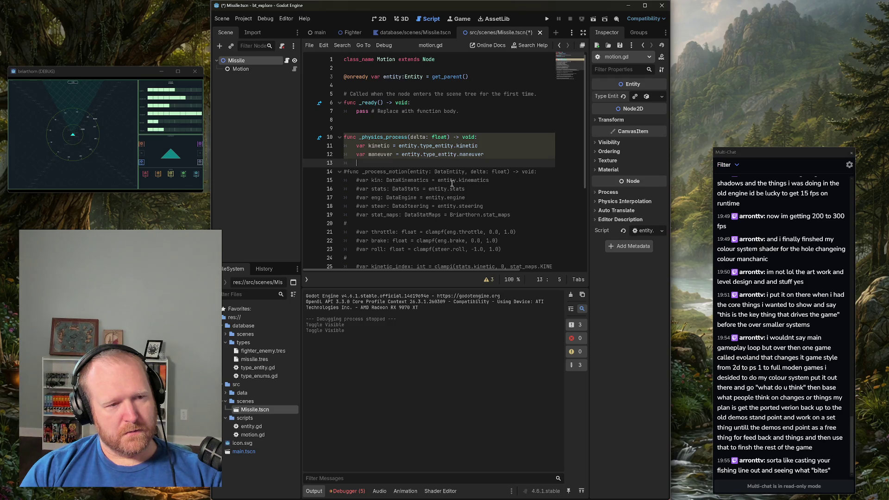
pyautogui.scroll(-1, 452, 184)
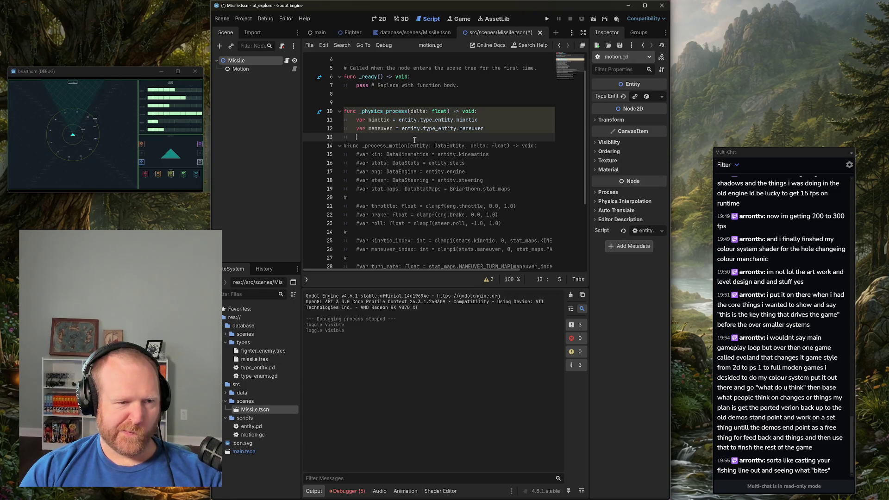
pyautogui.scroll(1, 414, 140)
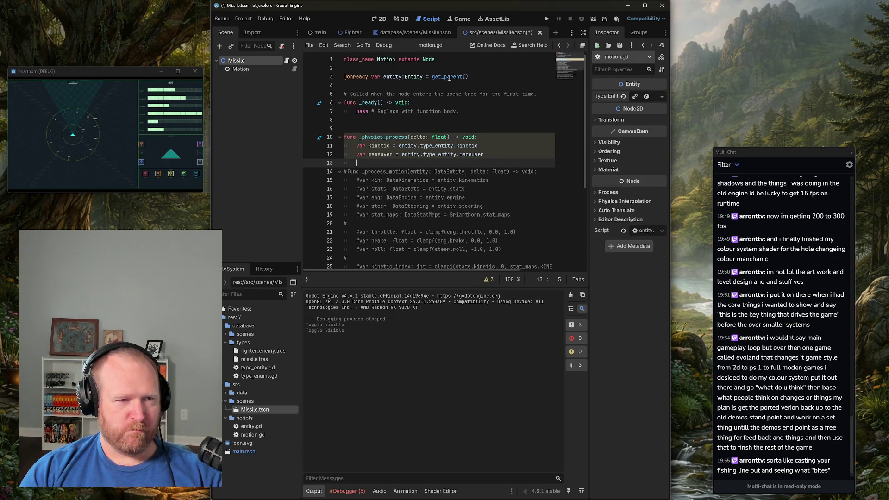
pyautogui.scroll(-1, 433, 139)
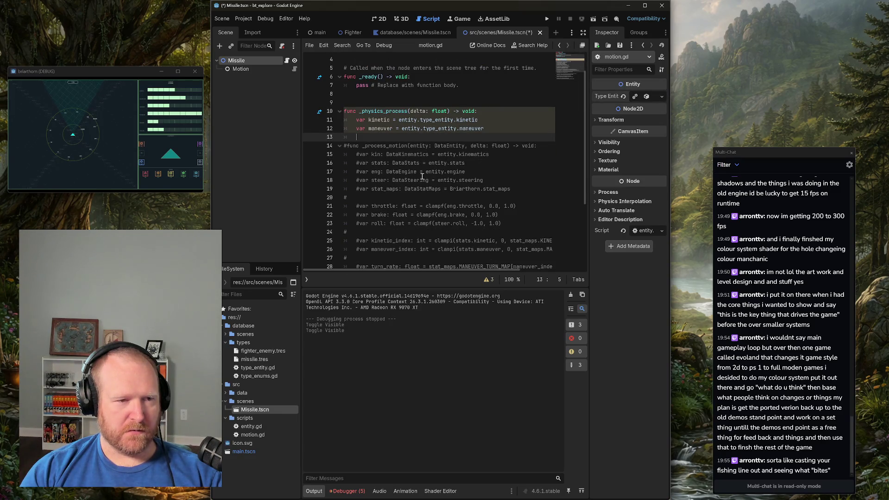
pyautogui.scroll(-3, 420, 175)
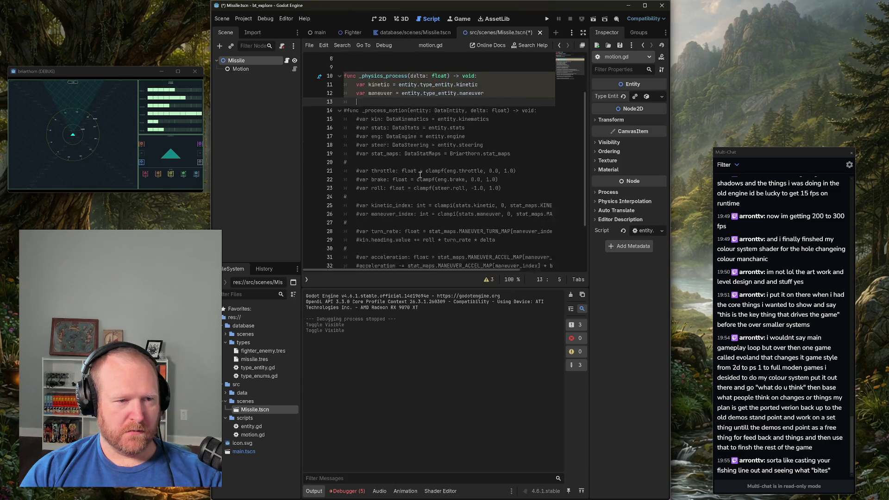
pyautogui.scroll(-1, 420, 175)
pyautogui.click(420, 175)
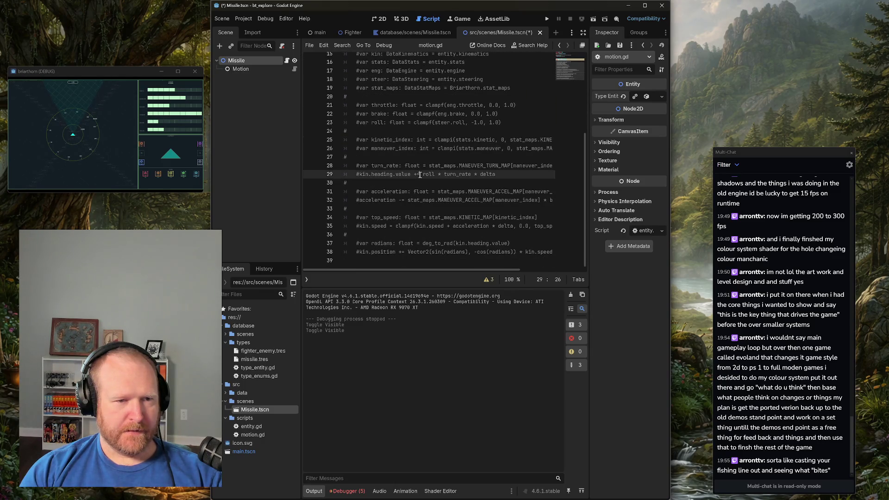
pyautogui.scroll(5, 420, 174)
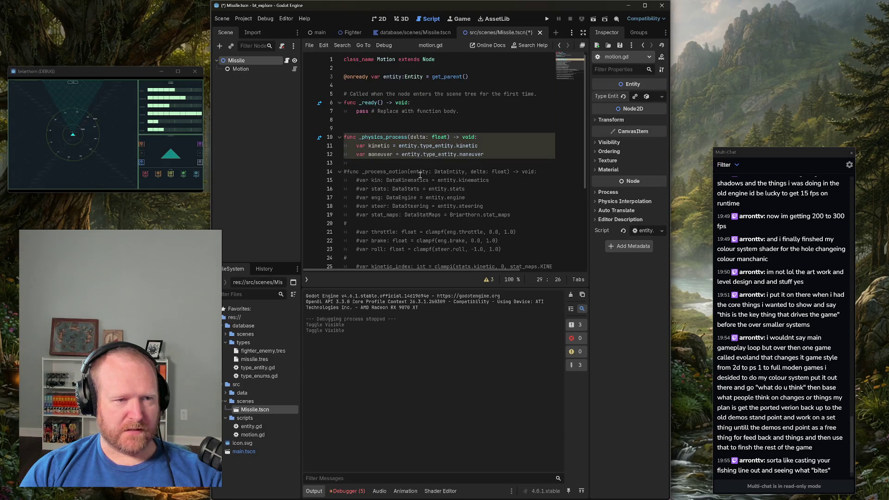
pyautogui.click(397, 181)
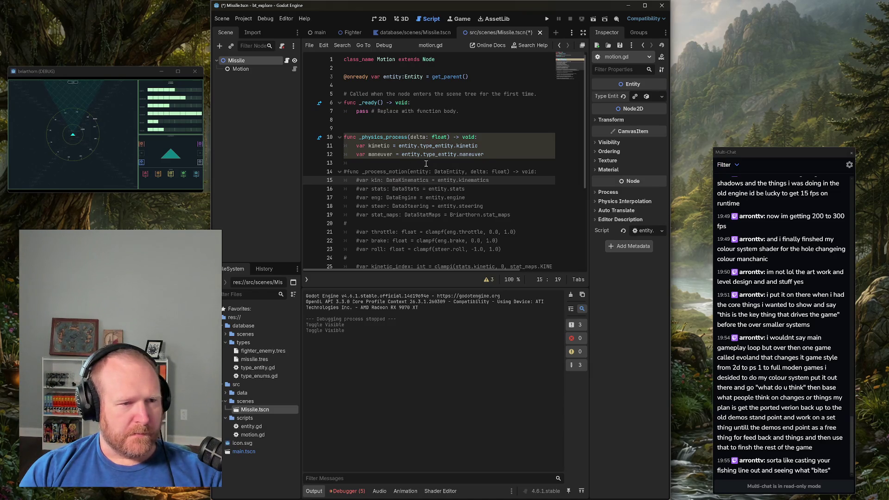
pyautogui.scroll(-2, 428, 164)
pyautogui.scroll(1, 426, 164)
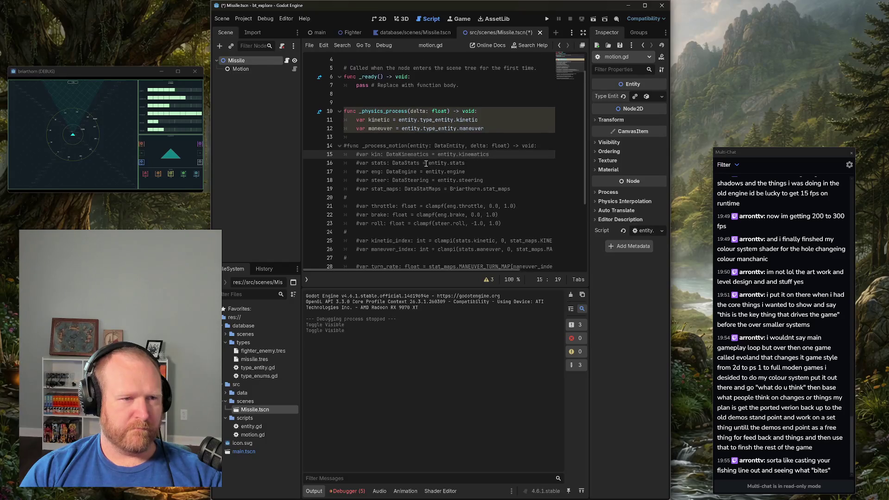
# Highlight every use of kinetic in motion.gd, then open entity.gd from the FileSystem dock.
pyautogui.doubleClick(470, 128)
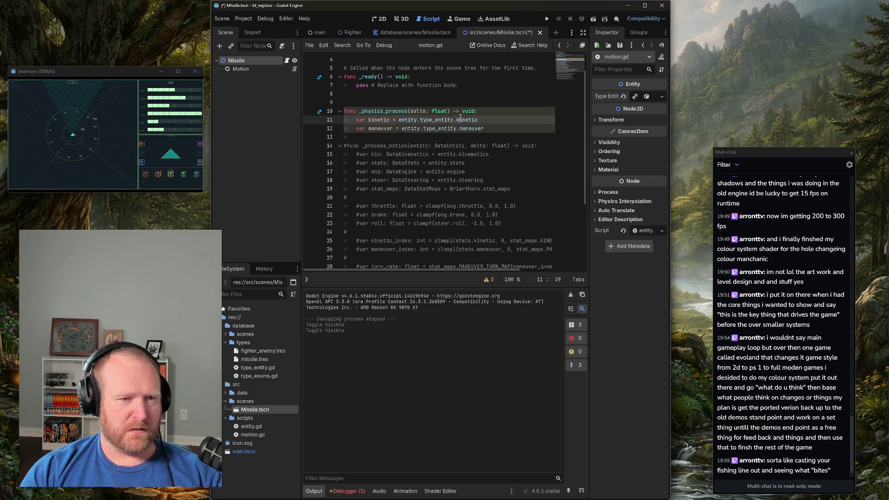
pyautogui.doubleClick(462, 120)
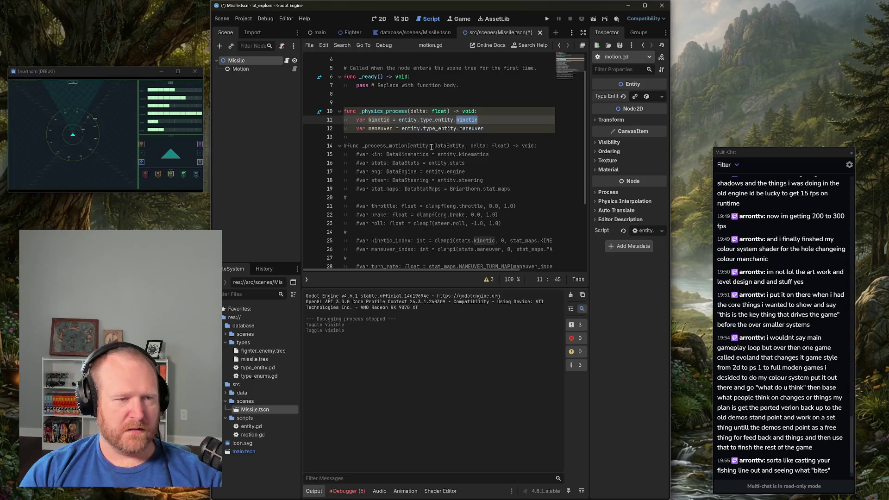
pyautogui.scroll(1, 411, 182)
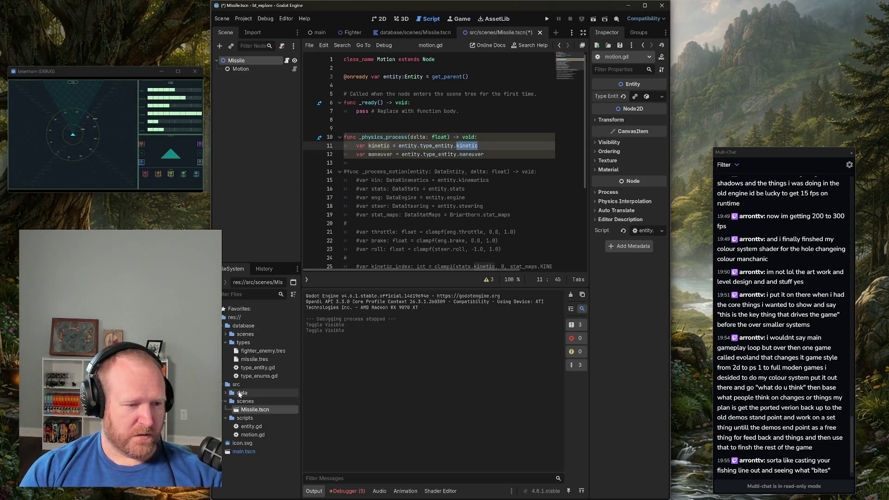
pyautogui.doubleClick(251, 426)
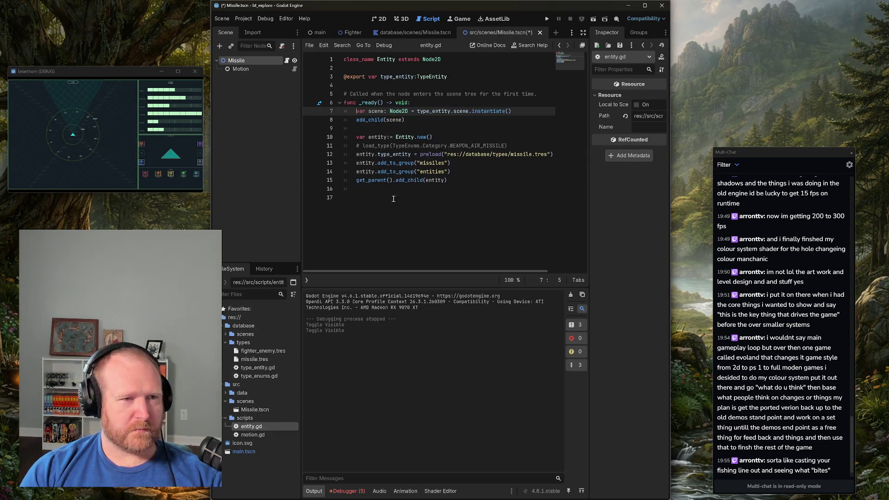
# Inspect the type_entity export and instantiate call in entity.gd, then open database/types/type_entity.gd.
pyautogui.moveTo(464, 78); pyautogui.dragTo(332, 78)
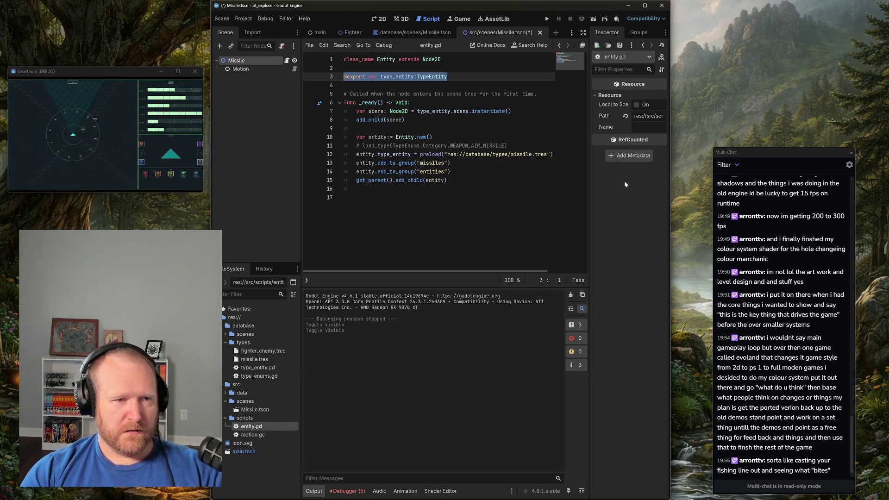
pyautogui.doubleClick(441, 78)
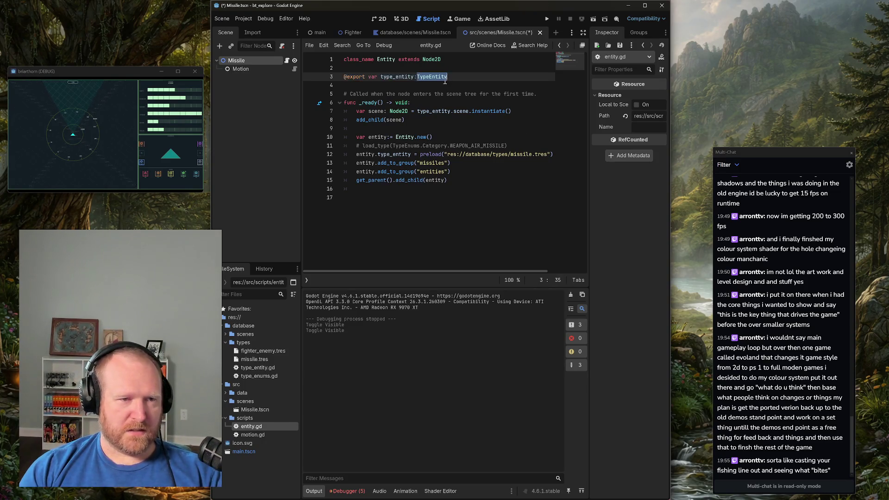
pyautogui.doubleClick(398, 78)
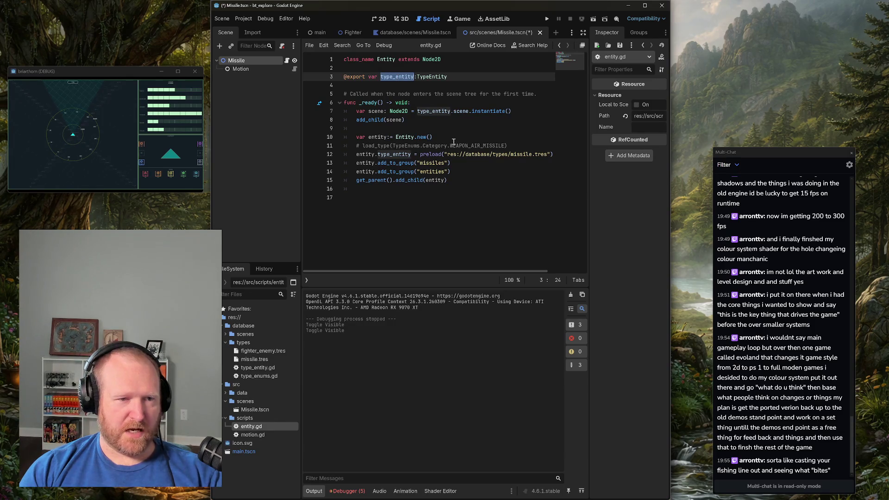
pyautogui.doubleClick(460, 111)
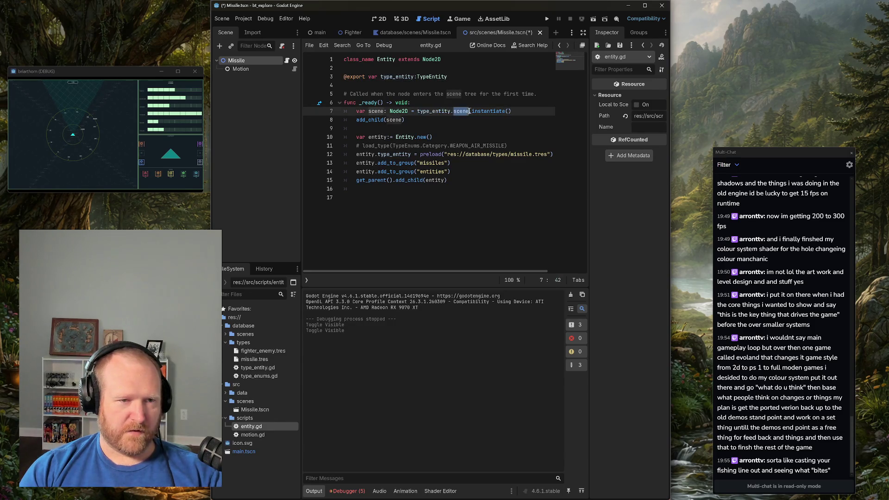
pyautogui.doubleClick(500, 111)
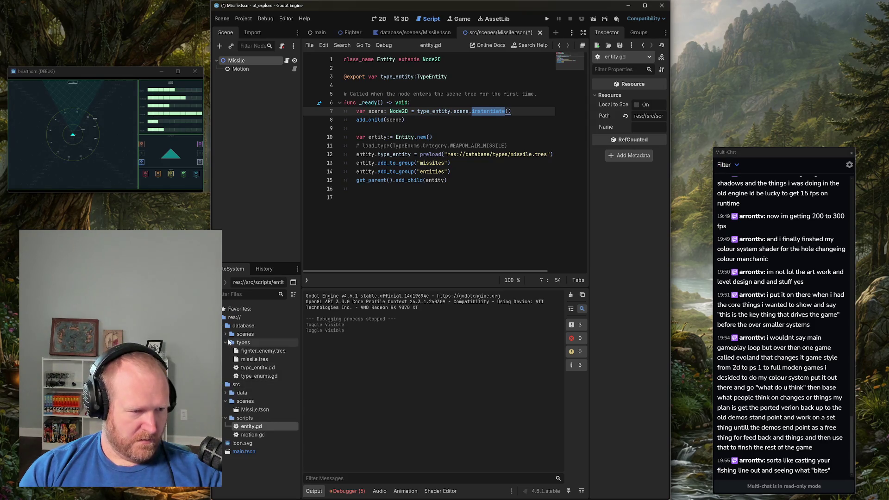
pyautogui.click(226, 334)
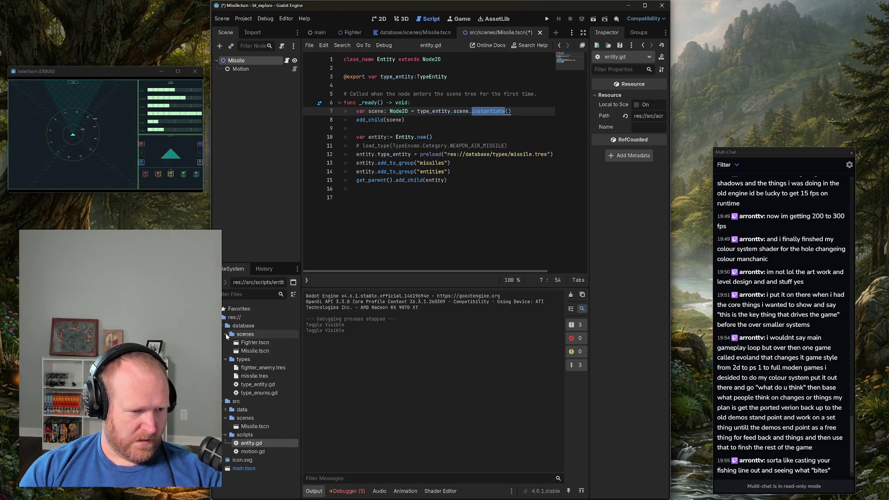
pyautogui.doubleClick(249, 386)
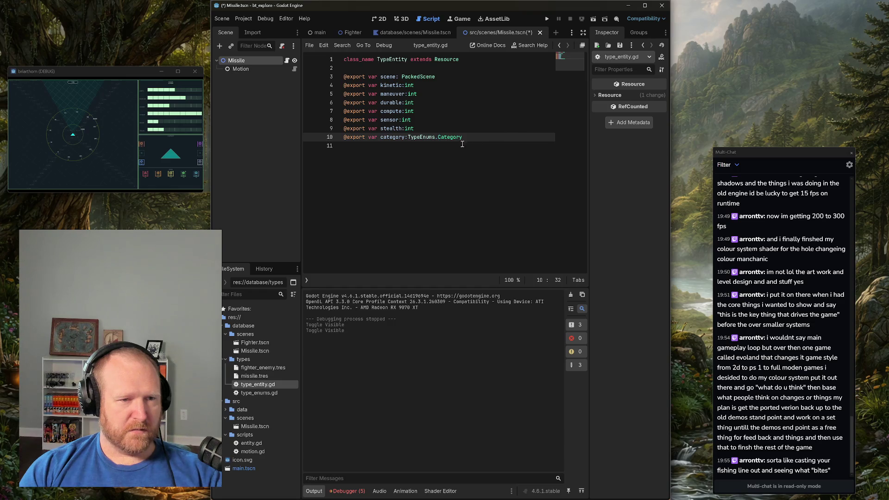
# Select the six int stat export lines 4–9 in type_entity.gd for cutting.
pyautogui.moveTo(462, 137); pyautogui.dragTo(260, 88)
pyautogui.click(419, 129)
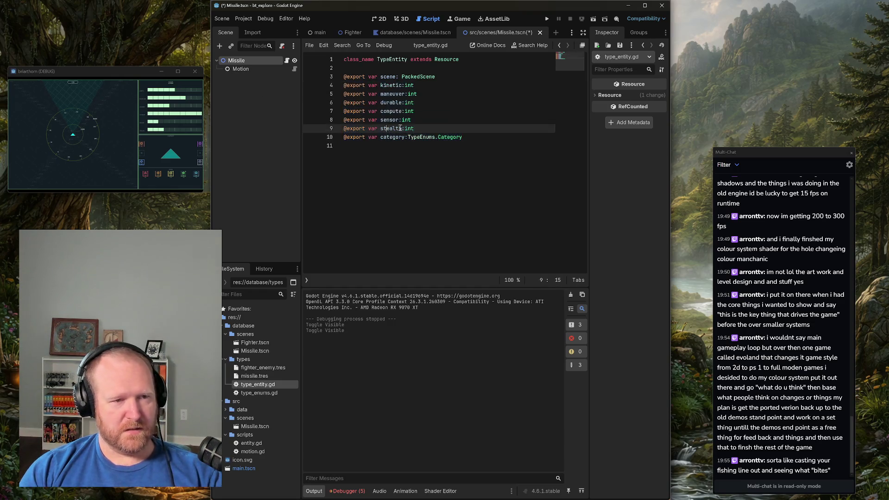
pyautogui.moveTo(420, 128); pyautogui.dragTo(270, 87)
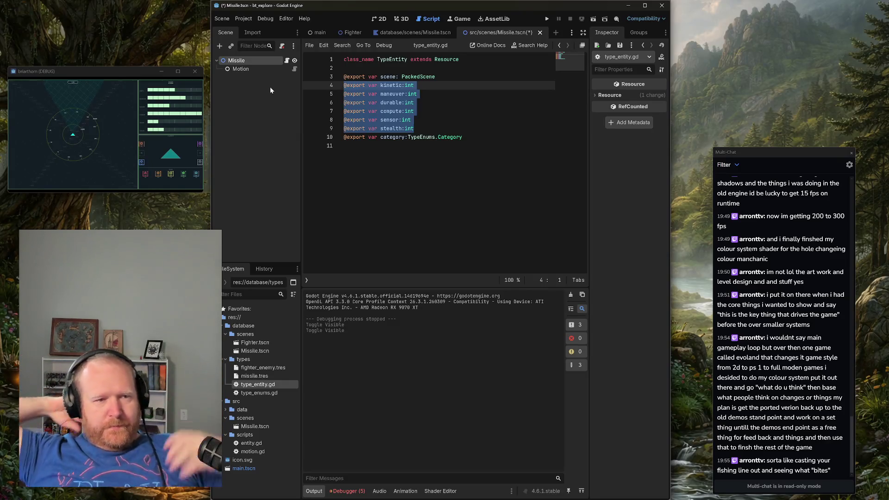
# Create a new script type_stats.gd in the database/types folder and open it.
pyautogui.rightClick(244, 359)
pyautogui.moveTo(325, 365)
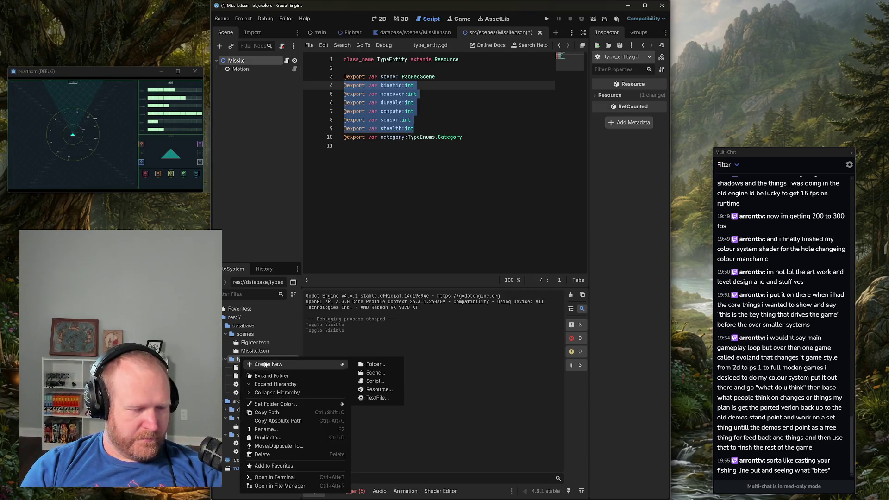
pyautogui.click(376, 381)
pyautogui.write('type_stats.gd')
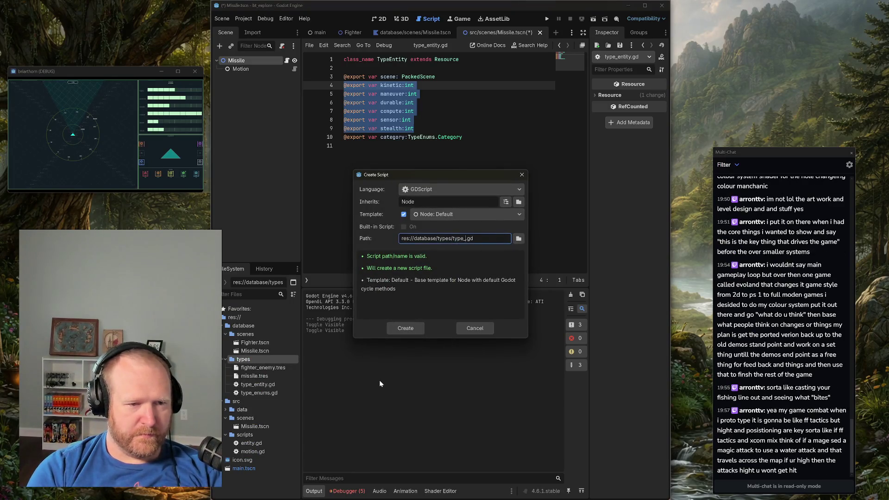
pyautogui.click(406, 329)
pyautogui.doubleClick(258, 384)
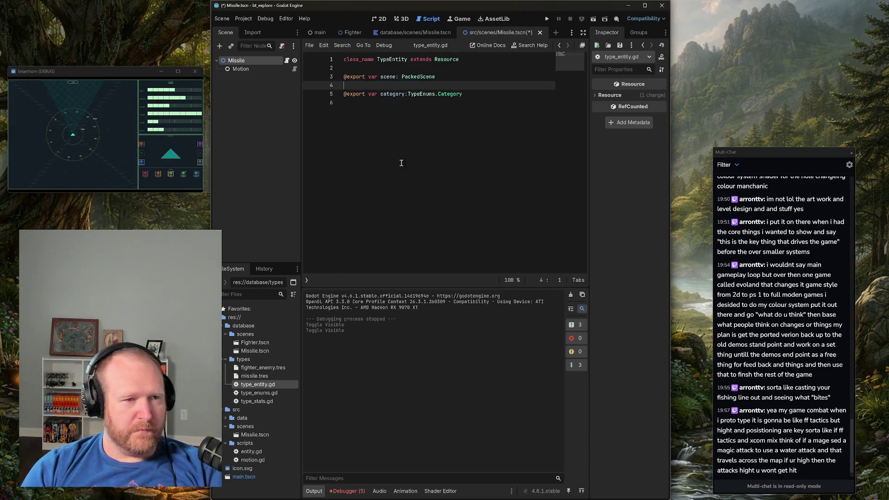
pyautogui.doubleClick(257, 401)
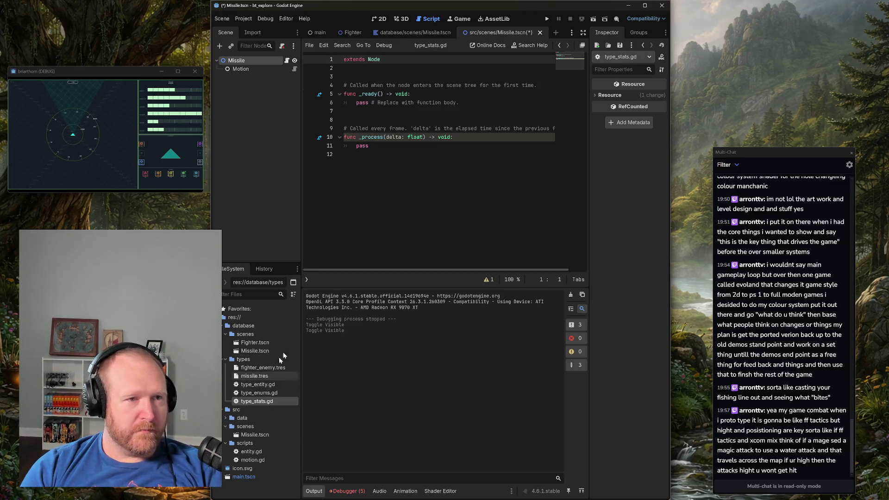
# Replace the template code in type_stats.gd with the six pasted stat exports.
pyautogui.click(398, 207)
pyautogui.hotkey('ctrl', 'a')
pyautogui.write('@export var kinetic:int @export var maneuver:int @export var durable:int @export var compute:int @export var sensor:int @export var stealth:int')
# Add 'class_name TypeStats extends Resource' on line 1, save, and return to type_entity.gd.
pyautogui.click(344, 59)
pyautogui.press('Return')
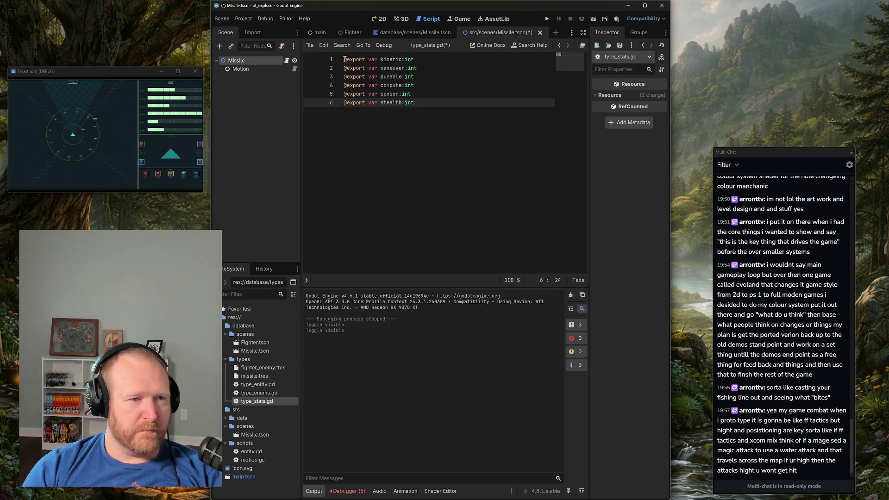
pyautogui.press('Return')
pyautogui.press('Up')
pyautogui.press('Up')
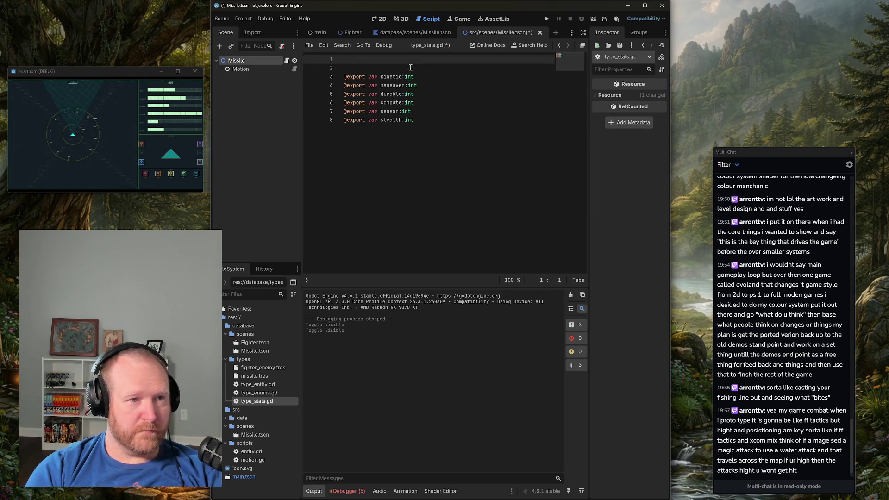
pyautogui.write('class_name')
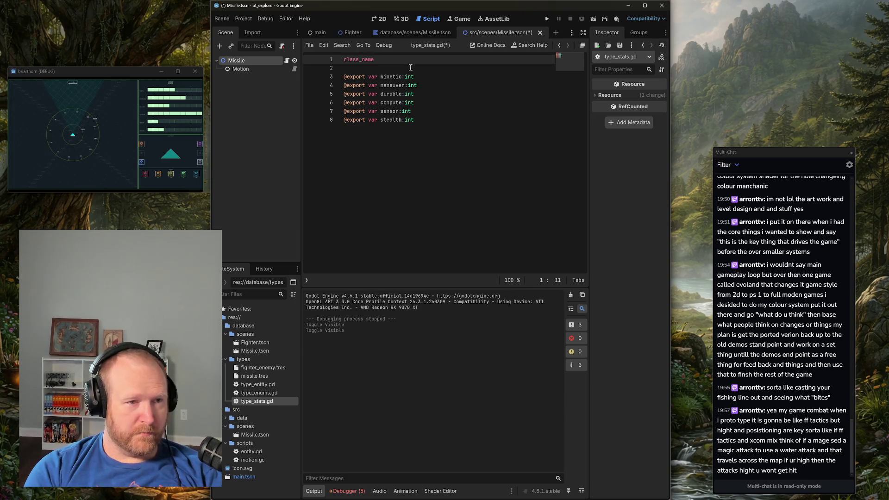
pyautogui.write('TypeState')
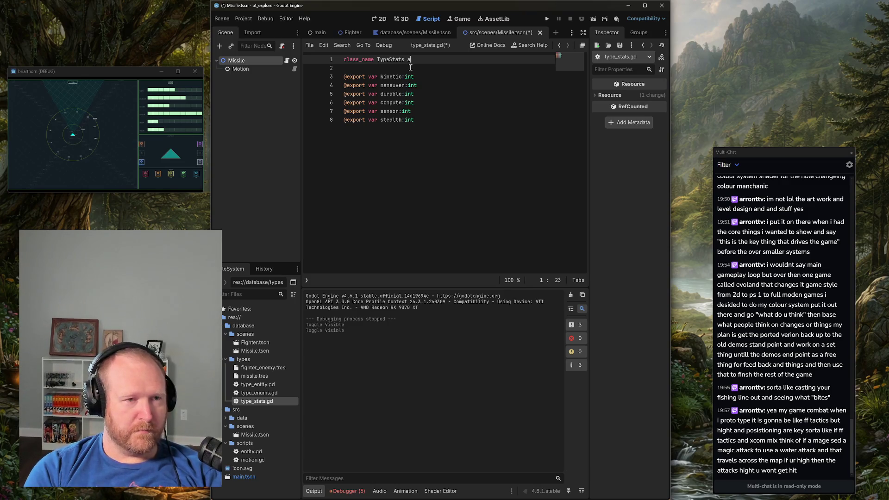
pyautogui.write('extends R')
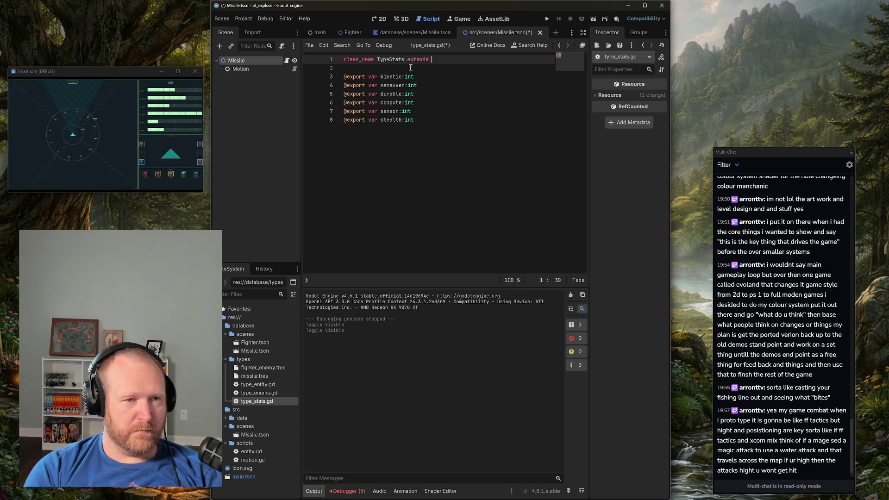
pyautogui.write('esource')
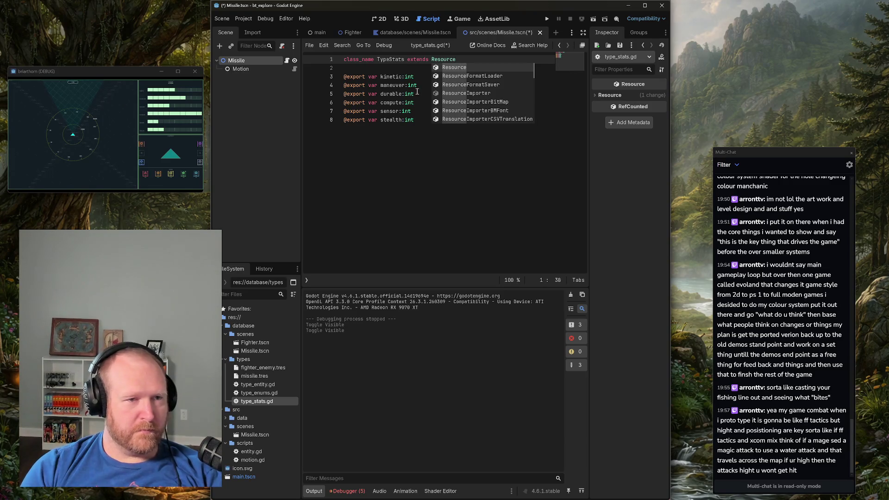
pyautogui.click(422, 133)
pyautogui.hotkey('ctrl', 's')
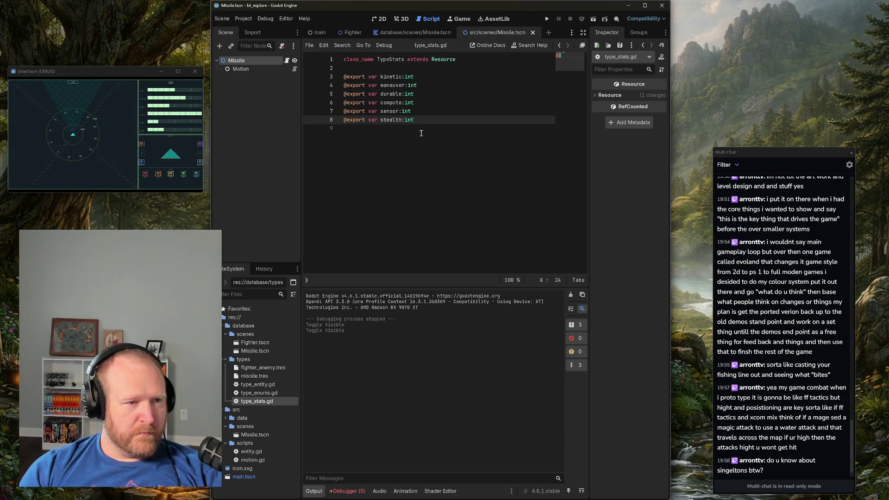
pyautogui.doubleClick(258, 384)
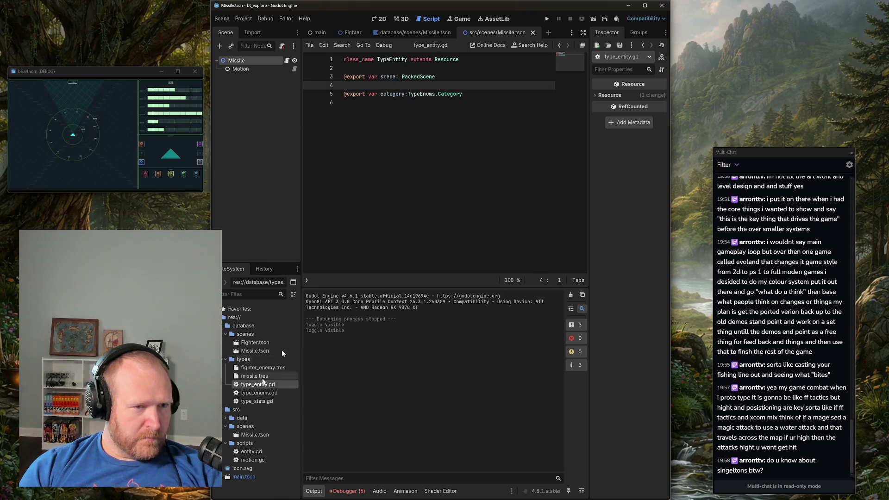
pyautogui.write('@export')
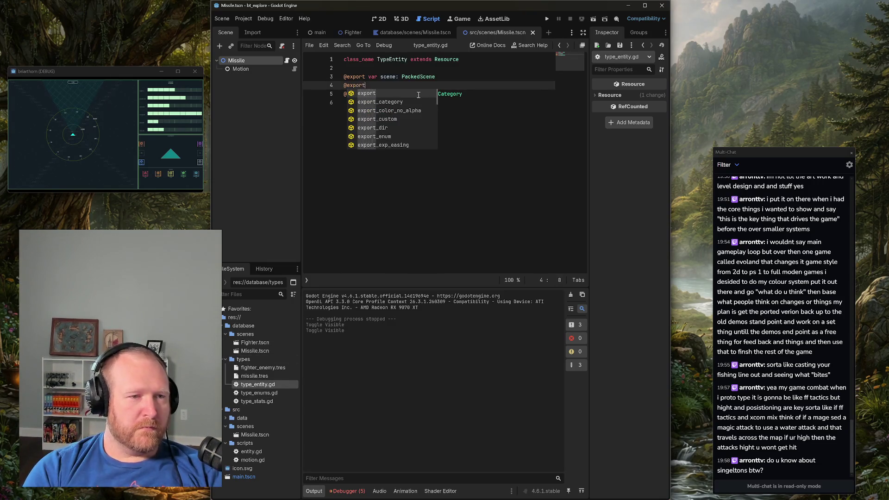
pyautogui.write(' var stats: TypeSt')
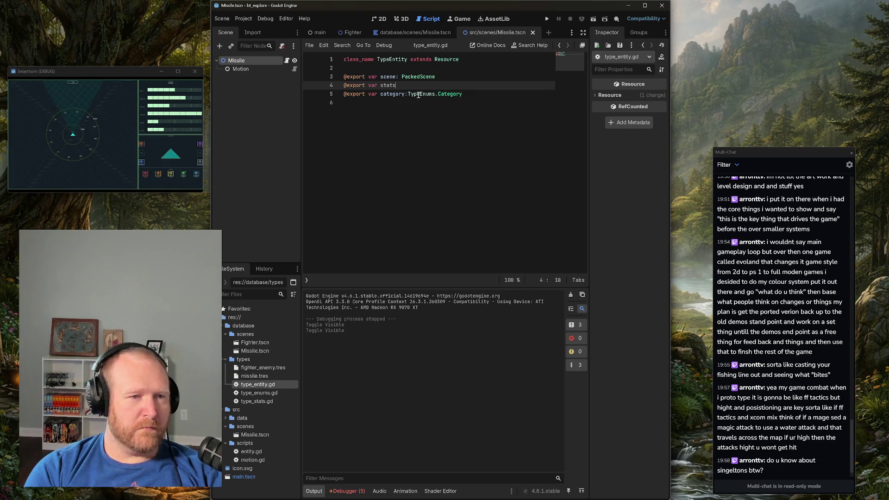
pyautogui.write('ats')
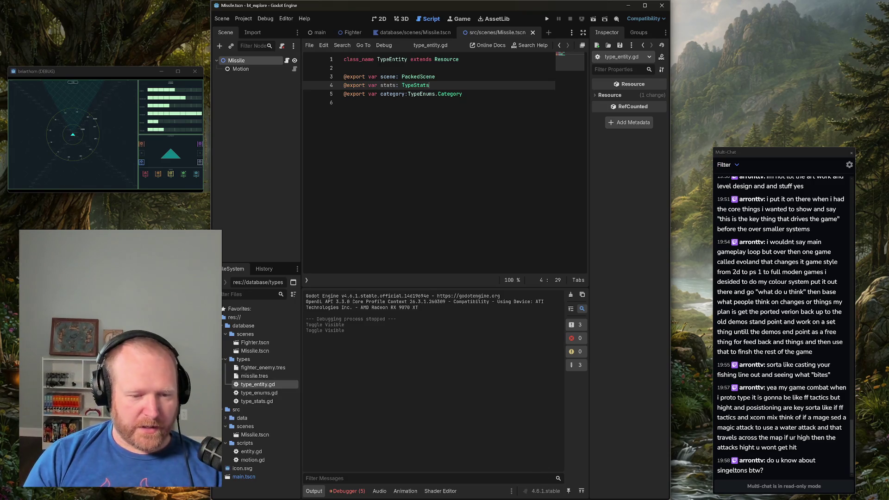
pyautogui.moveTo(544, 499)
pyautogui.click(523, 473)
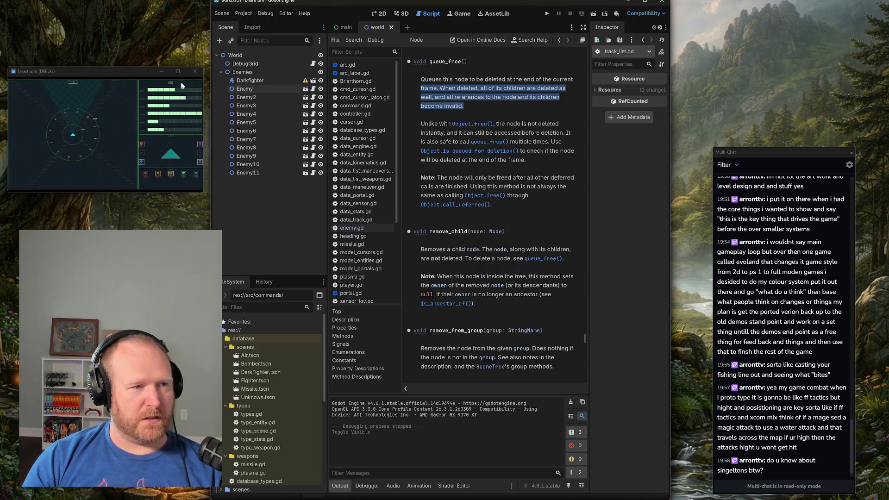
# Close the running Briarthorn game and scroll through Briarthorn.gd.
pyautogui.click(191, 74)
pyautogui.click(191, 74)
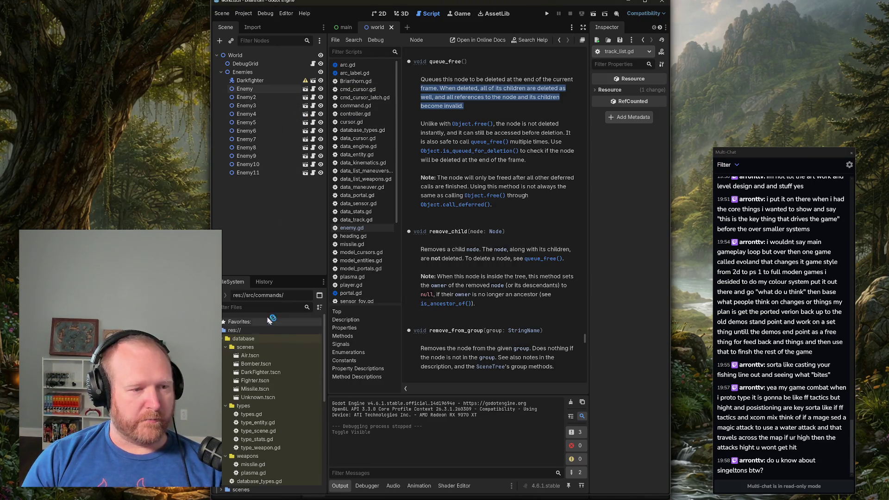
pyautogui.scroll(-10, 244, 331)
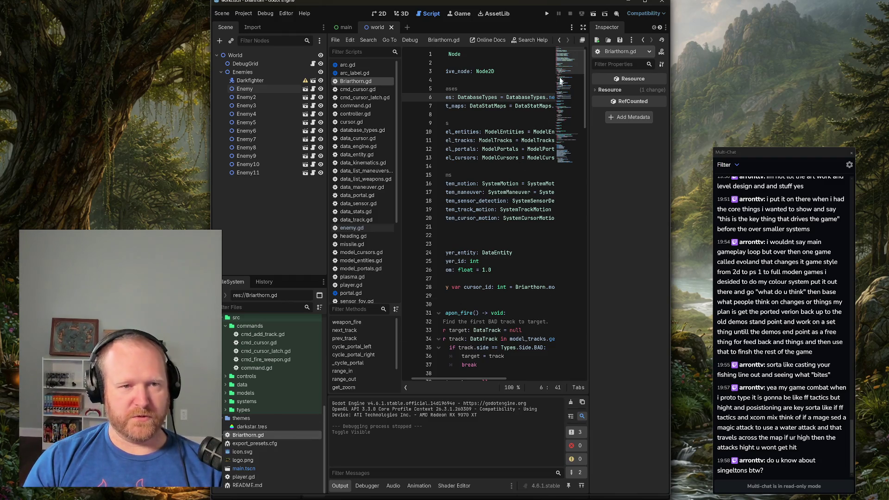
pyautogui.scroll(-5, 560, 81)
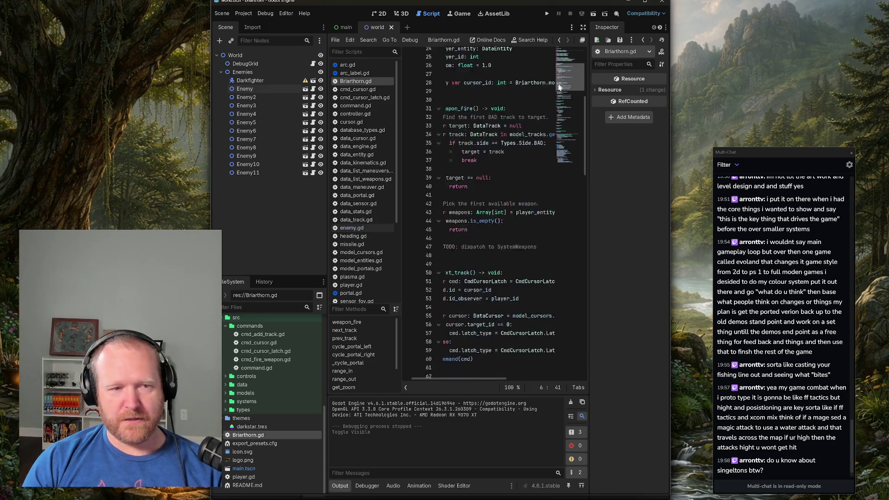
pyautogui.scroll(5, 559, 87)
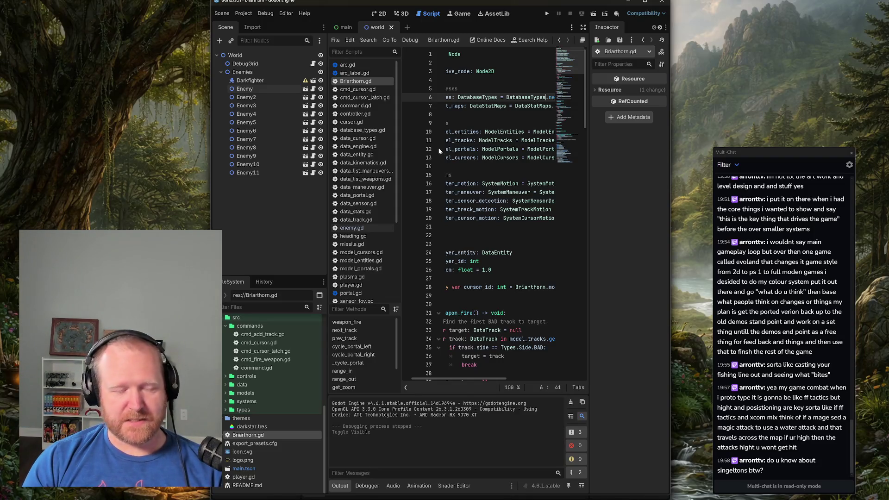
# Select the system variable declarations in Briarthorn.gd and run the project.
pyautogui.moveTo(471, 380); pyautogui.dragTo(445, 381)
pyautogui.moveTo(525, 219)
pyautogui.mouseDown()
pyautogui.moveTo(432, 201)
pyautogui.moveTo(420, 184)
pyautogui.mouseUp()
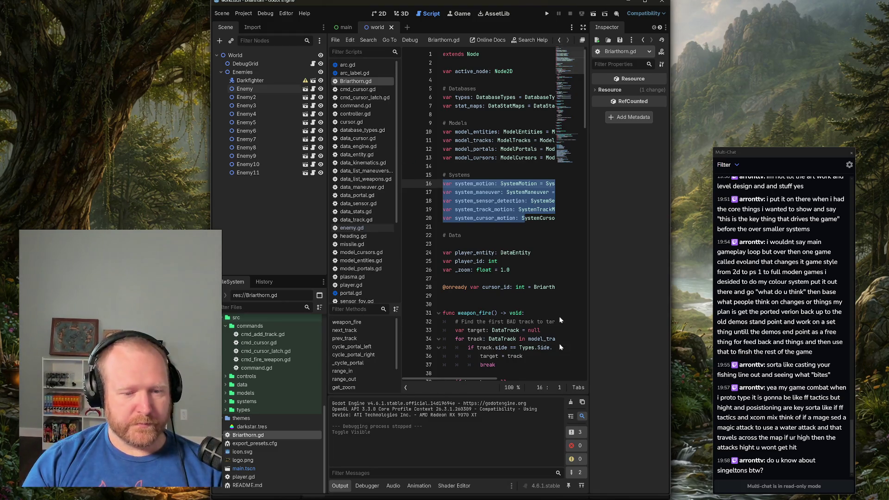
pyautogui.click(547, 13)
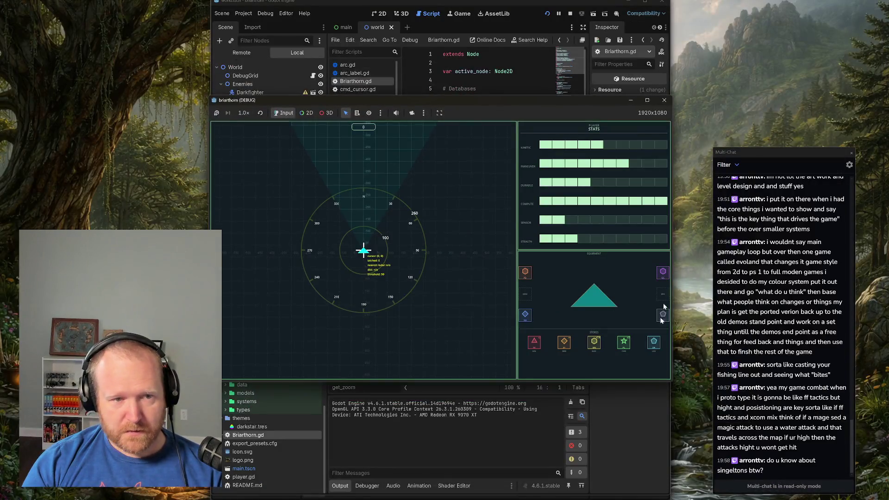
# Shrink the briarthorn (DEBUG) window and move it into the screen's top-left corner.
pyautogui.moveTo(670, 379)
pyautogui.mouseDown()
pyautogui.moveTo(554, 288)
pyautogui.moveTo(450, 270)
pyautogui.mouseUp()
pyautogui.moveTo(380, 99)
pyautogui.mouseDown()
pyautogui.moveTo(183, 70)
pyautogui.moveTo(185, 47)
pyautogui.moveTo(232, 54)
pyautogui.mouseUp()
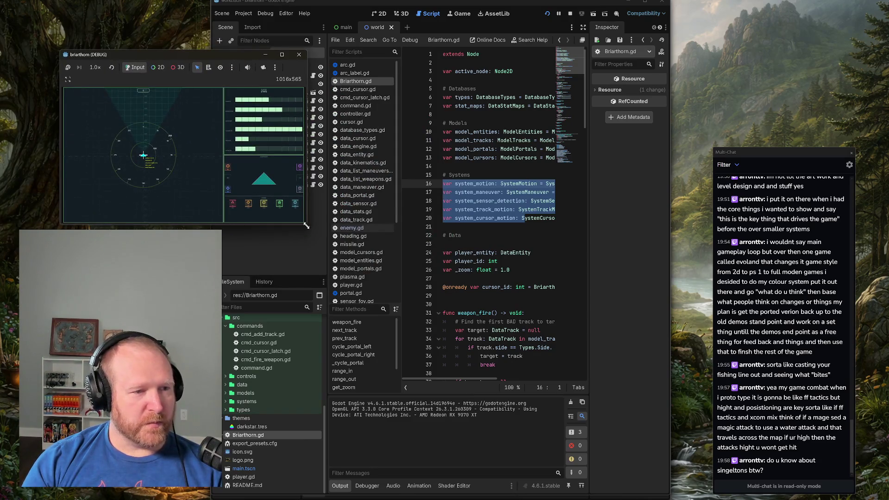
pyautogui.moveTo(306, 226); pyautogui.dragTo(251, 196)
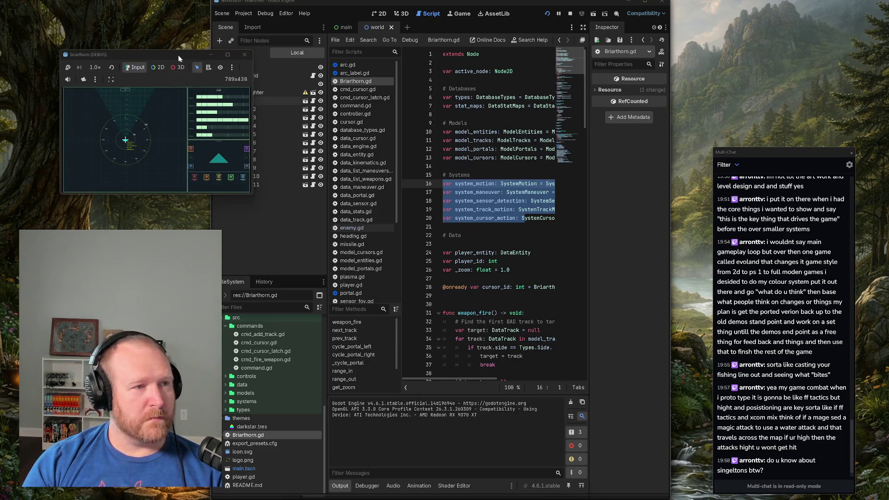
pyautogui.moveTo(180, 58)
pyautogui.mouseDown()
pyautogui.moveTo(139, 43)
pyautogui.moveTo(125, 27)
pyautogui.mouseUp()
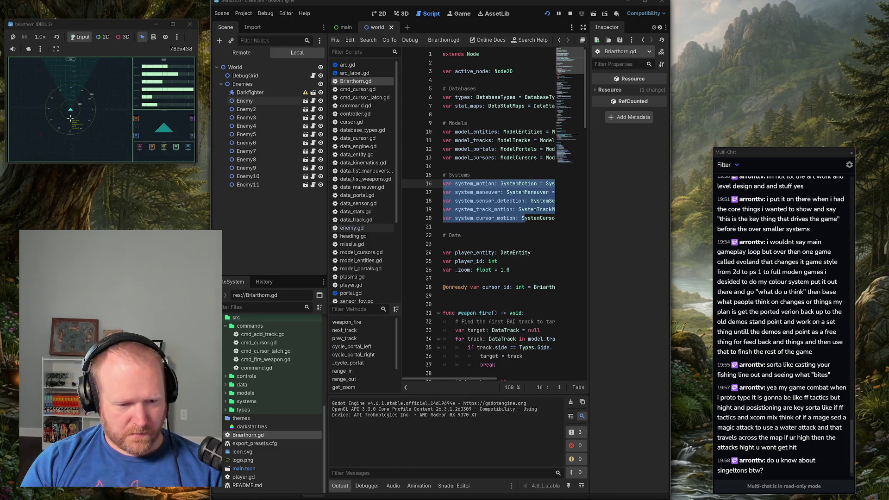
# Look at system_motion.gd and track_list.gd in VS Code, then return to the Godot Missile project.
pyautogui.click(521, 461)
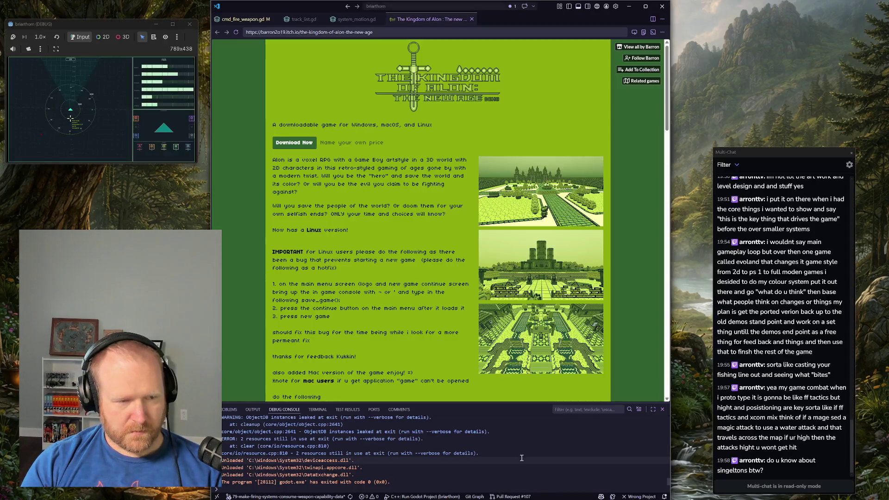
pyautogui.click(346, 21)
pyautogui.click(304, 19)
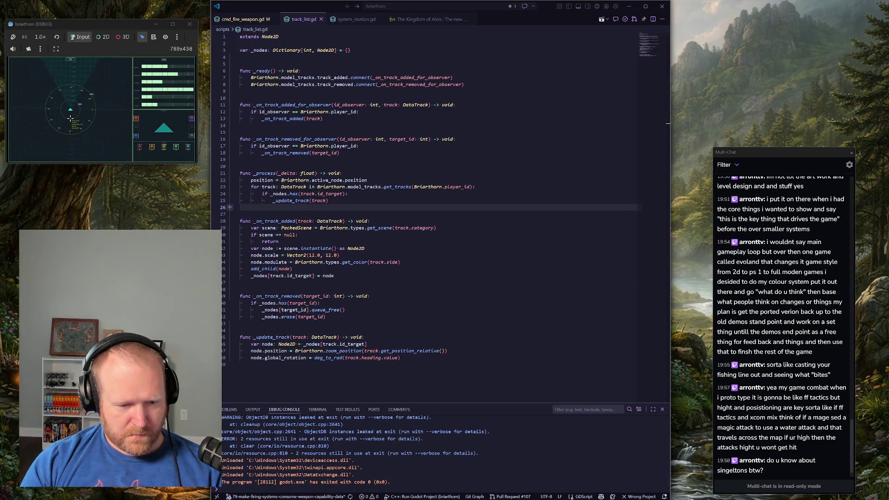
pyautogui.moveTo(551, 498)
pyautogui.click(533, 458)
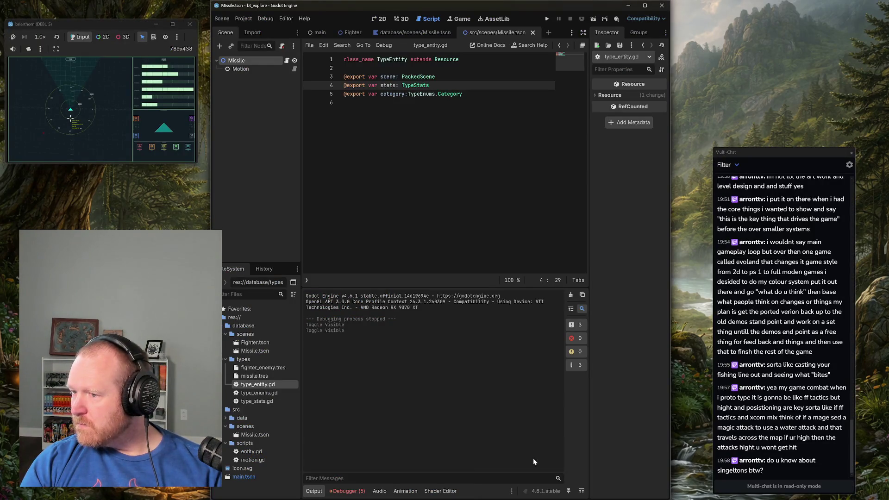
# Review type_entity.gd's TypeStats export, then open fighter_enemy.tres in the Inspector.
pyautogui.moveTo(524, 495)
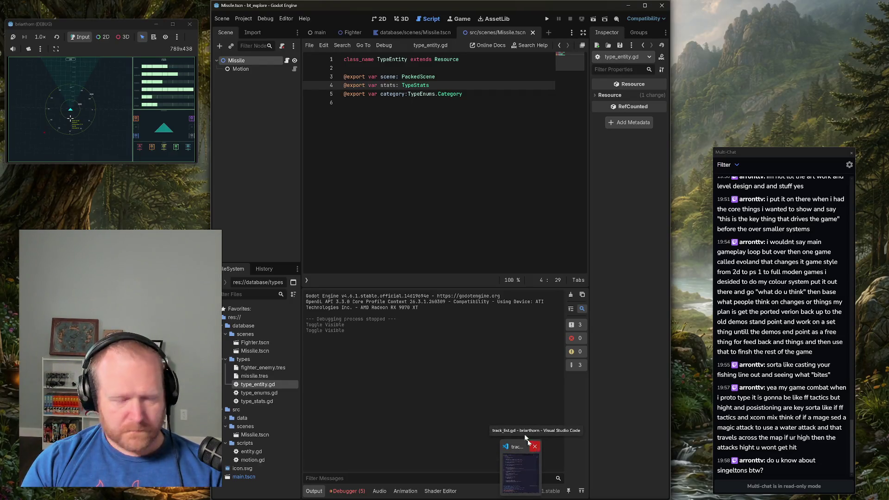
pyautogui.click(368, 117)
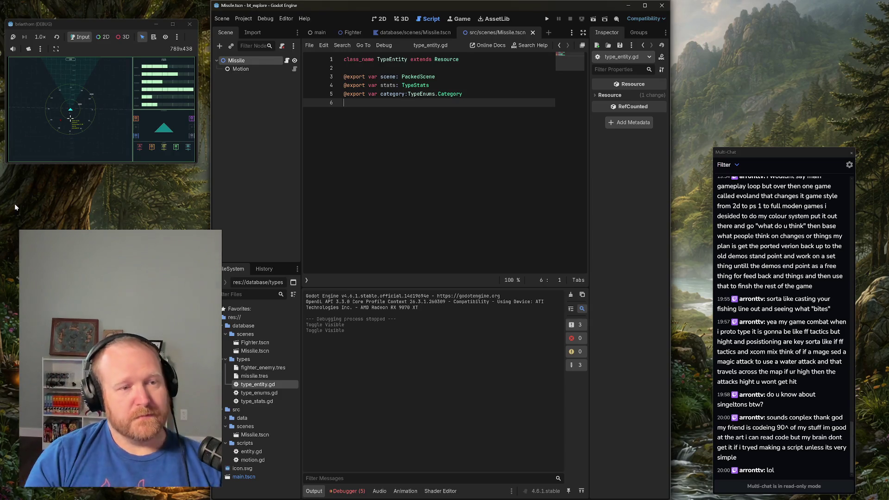
pyautogui.doubleClick(422, 86)
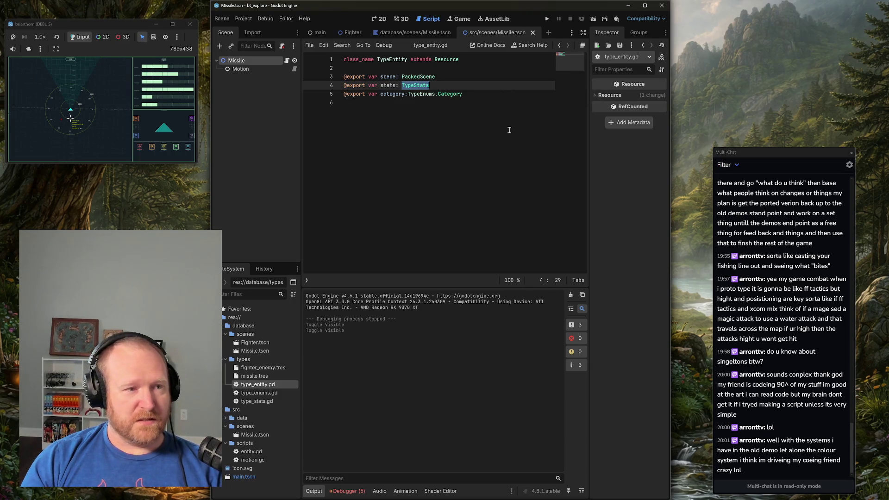
pyautogui.click(254, 368)
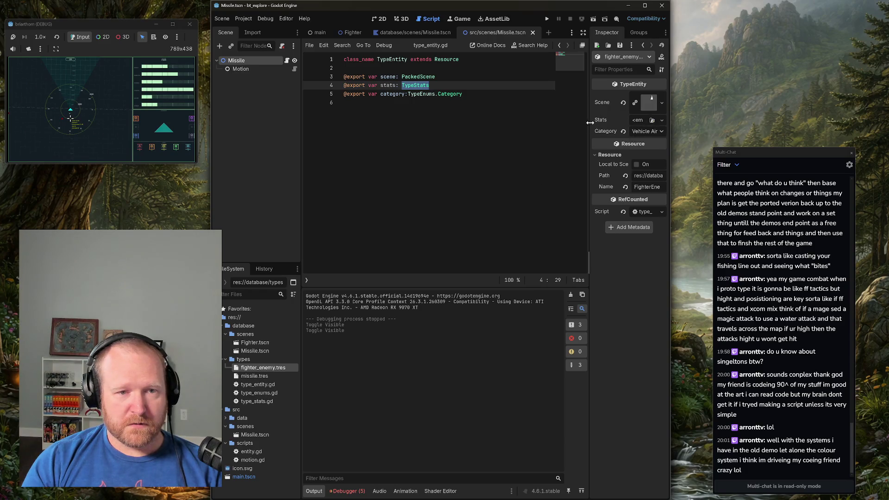
# Assign a new TypeStats resource to fighter_enemy's Stats property and expand it.
pyautogui.moveTo(588, 122); pyautogui.dragTo(559, 122)
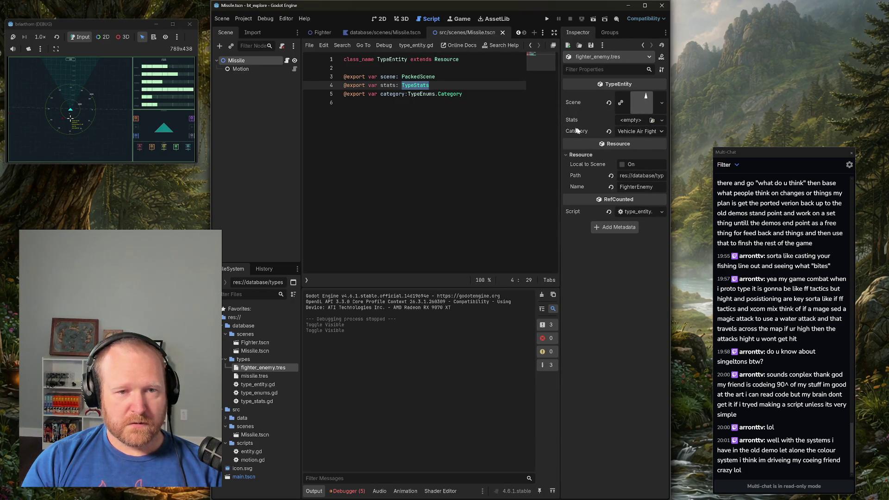
pyautogui.click(631, 123)
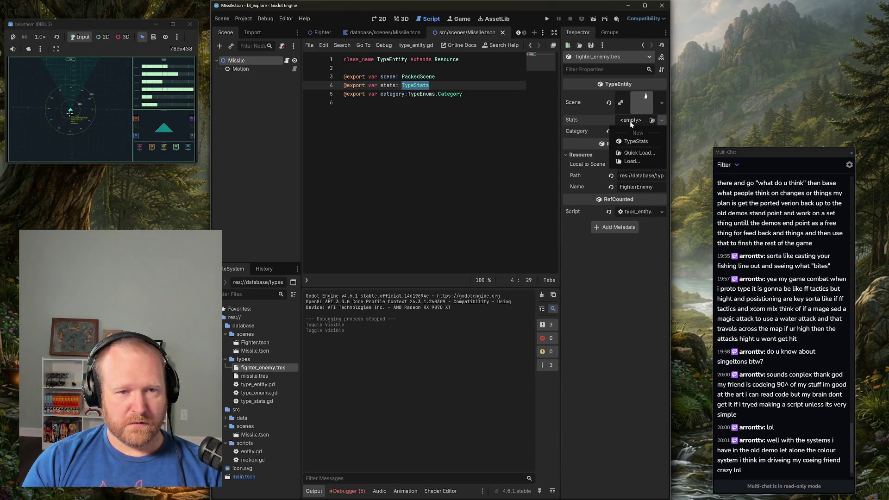
pyautogui.click(630, 145)
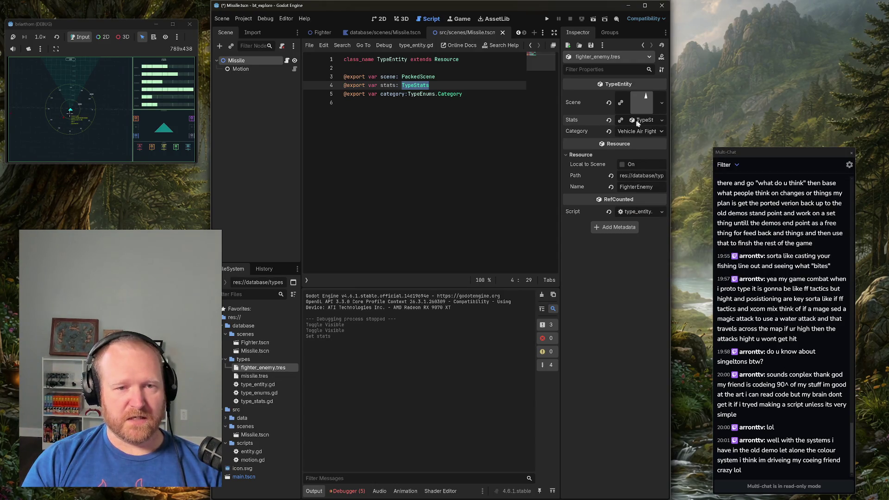
pyautogui.click(632, 120)
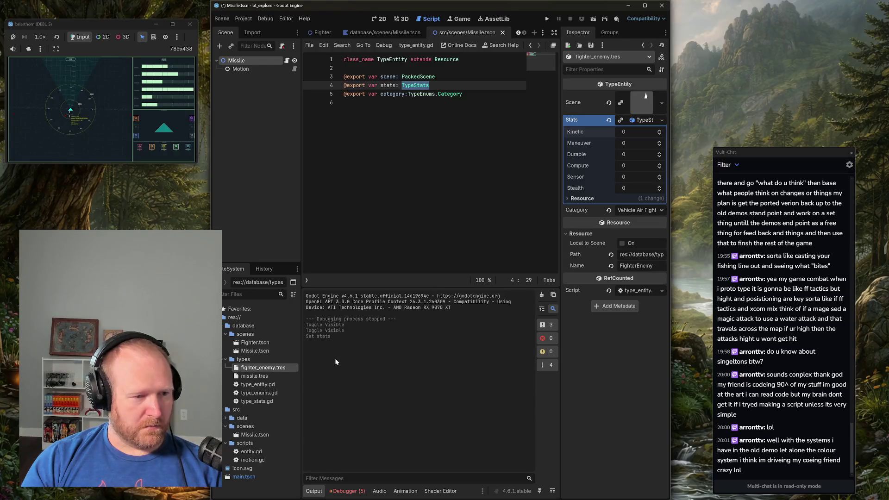
# Enter Kinetic 8, Maneuver 6, Durable 4, Compute 4, Sensor 4, Stealth 2, and save.
pyautogui.click(641, 131)
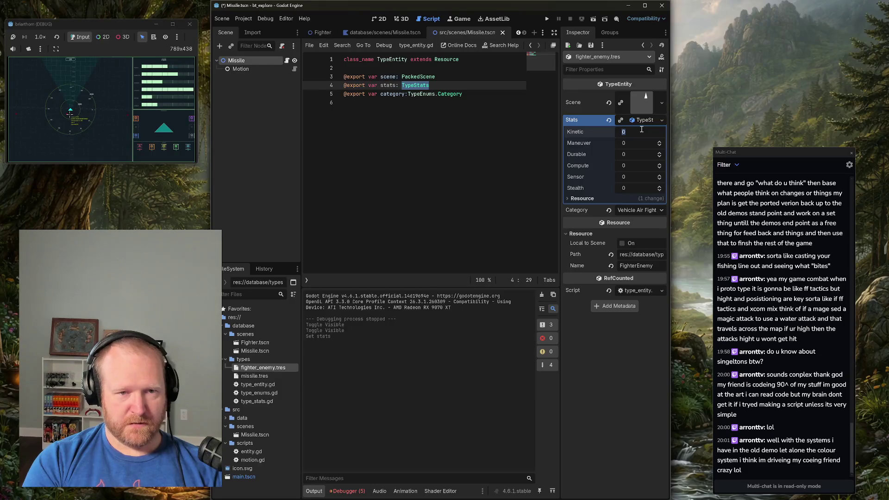
pyautogui.write('8')
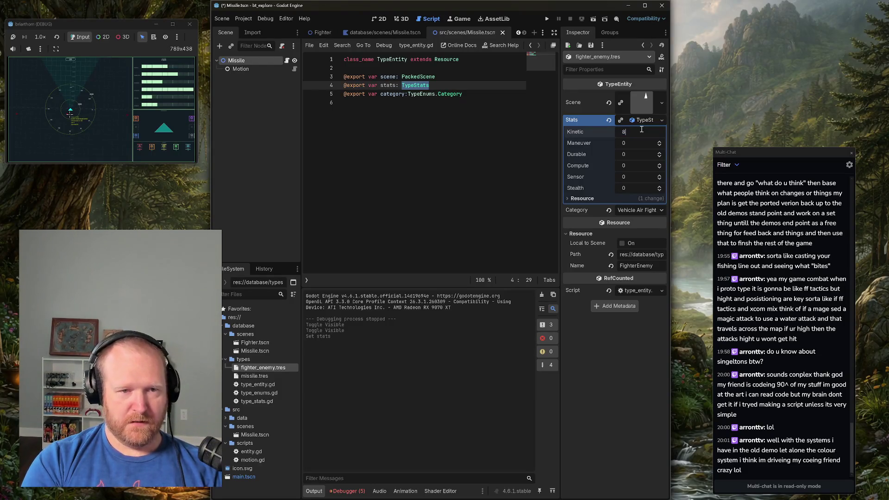
pyautogui.press('Tab')
pyautogui.write('6')
pyautogui.press('Tab')
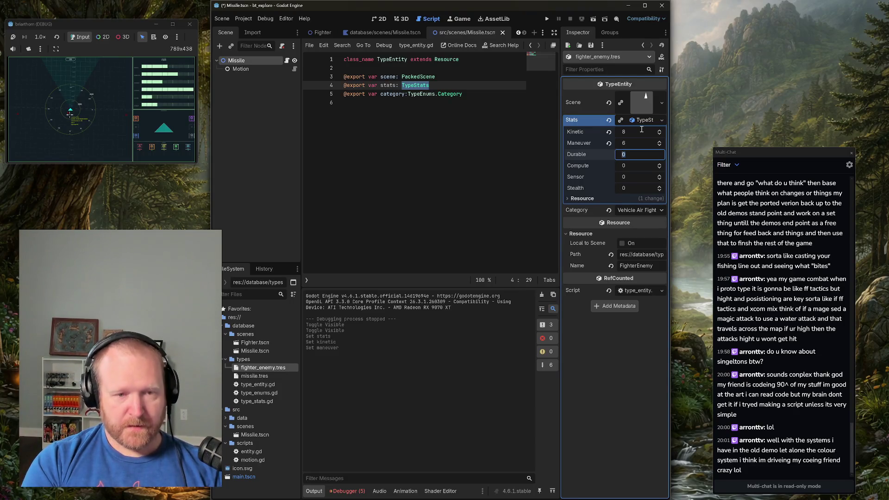
pyautogui.write('4')
pyautogui.press('Tab')
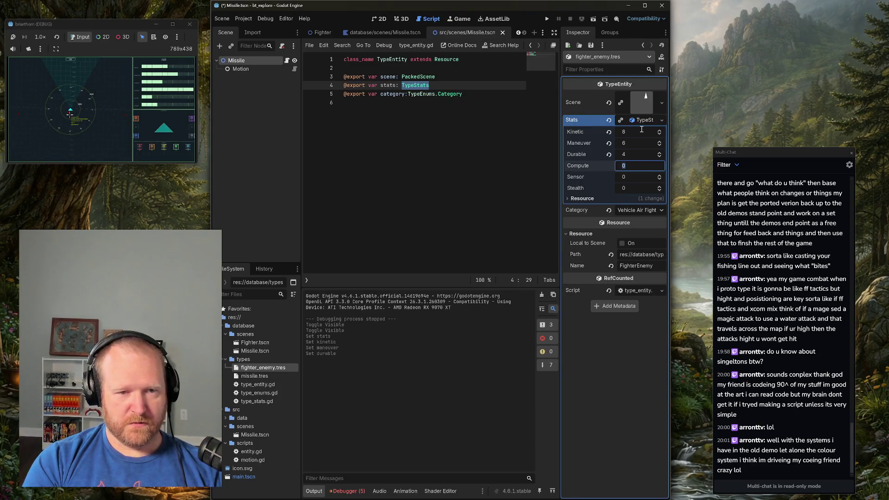
pyautogui.write('4')
pyautogui.press('Tab')
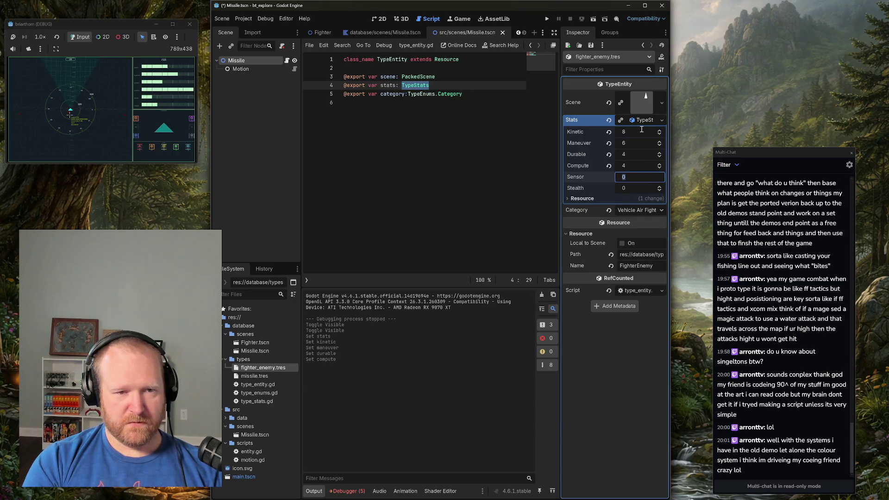
pyautogui.write('4')
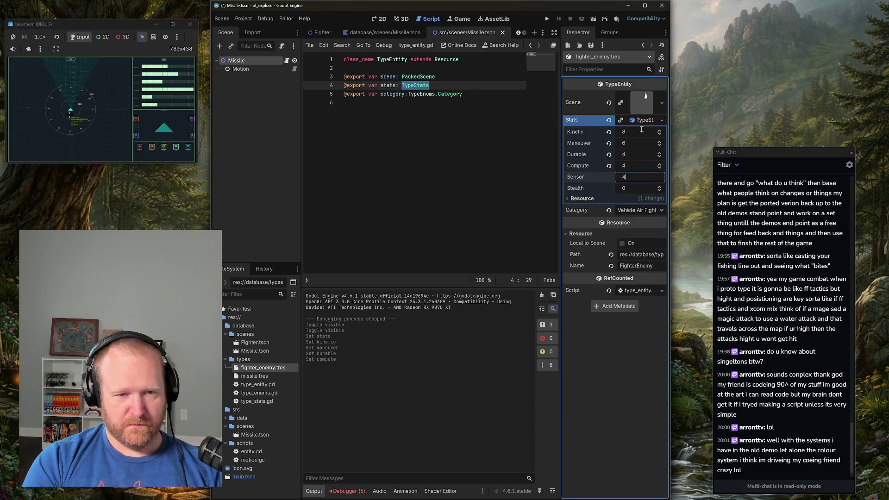
pyautogui.press('Tab')
pyautogui.write('2')
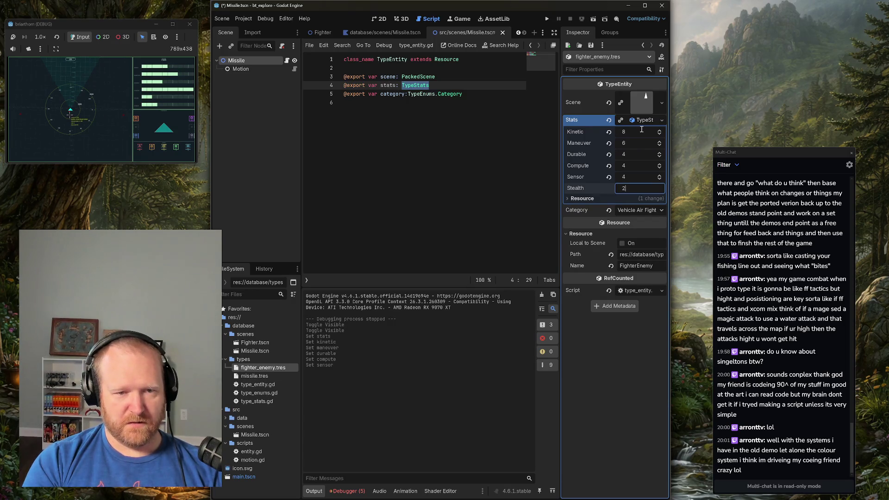
pyautogui.click(591, 198)
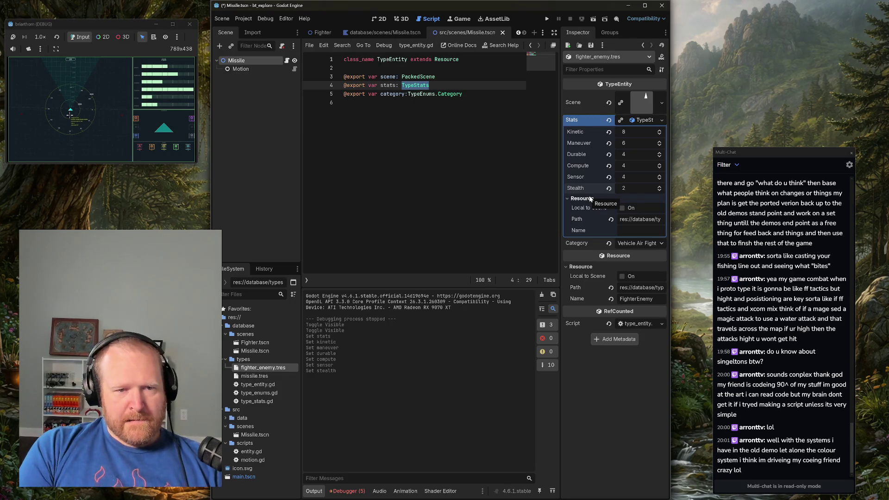
pyautogui.click(591, 199)
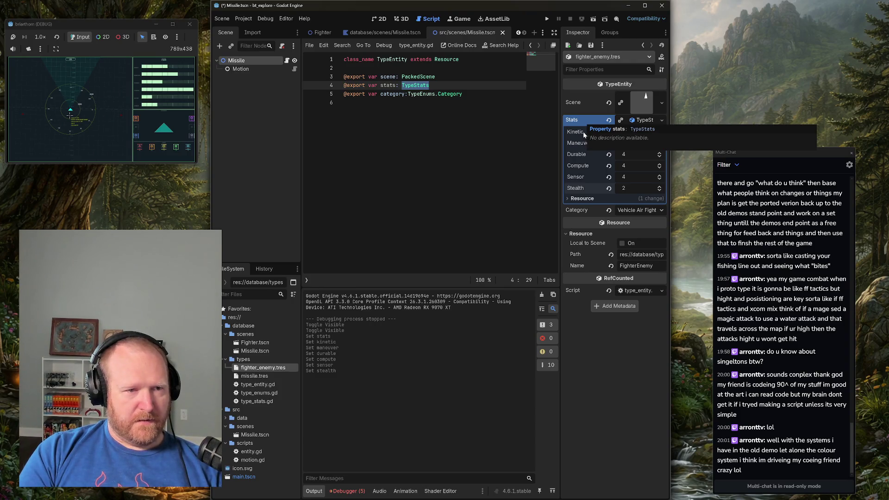
pyautogui.click(521, 164)
pyautogui.hotkey('ctrl', 's')
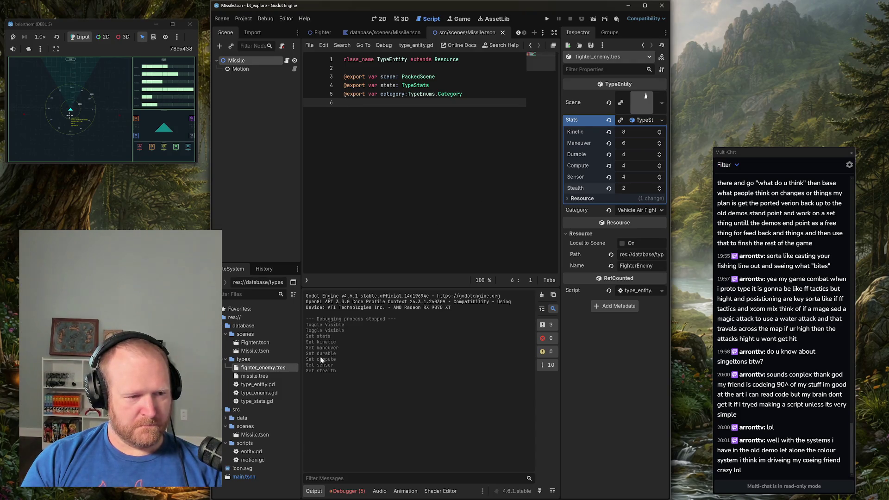
# Open missile.tres and give its Stats property a new TypeStats resource.
pyautogui.click(266, 377)
pyautogui.click(662, 120)
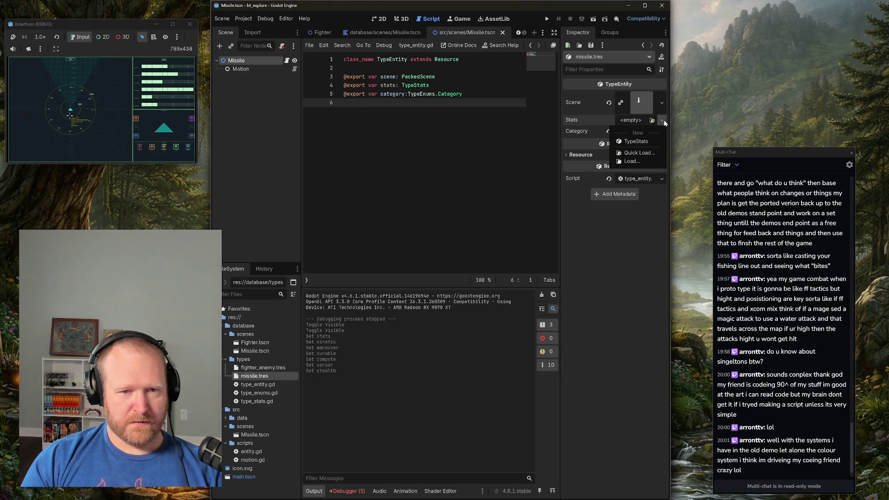
pyautogui.click(644, 142)
pyautogui.click(633, 120)
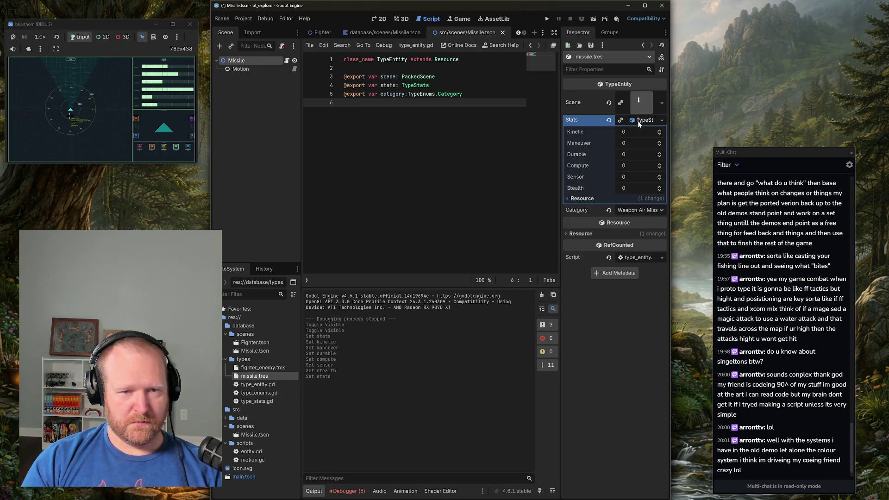
# Enter Kinetic 10, Maneuver 6, Durable 4, Compute 2, Sensor 2, Stealth 0, and save.
pyautogui.click(636, 133)
pyautogui.write('10')
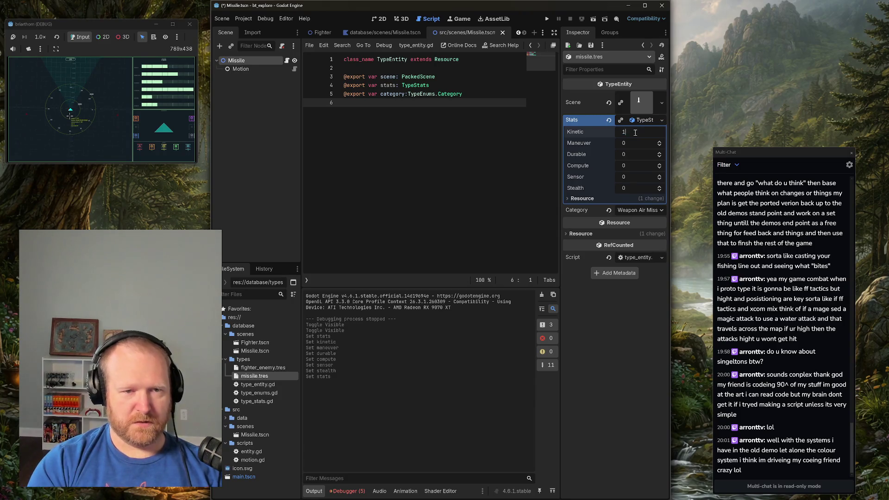
pyautogui.press('Tab')
pyautogui.write('6')
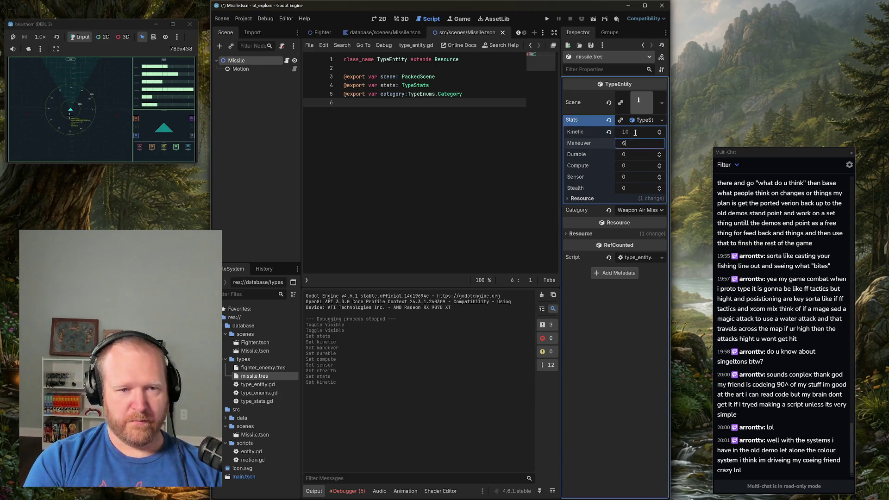
pyautogui.press('Tab')
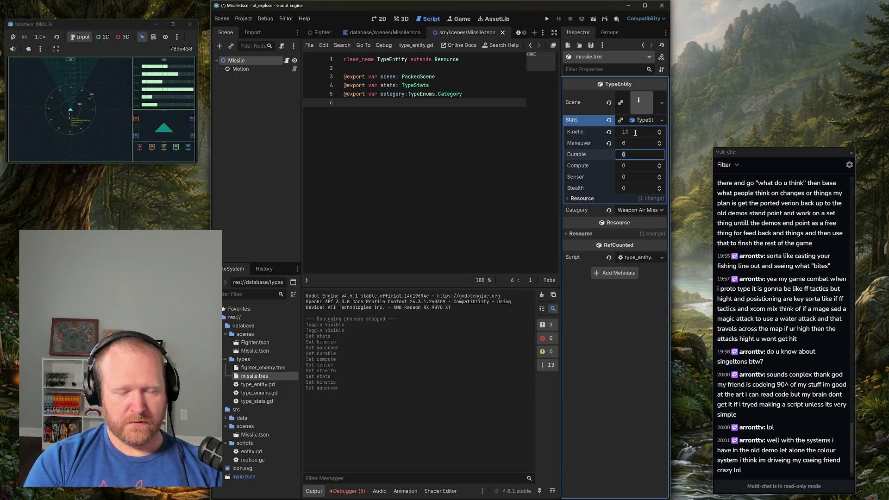
pyautogui.write('4')
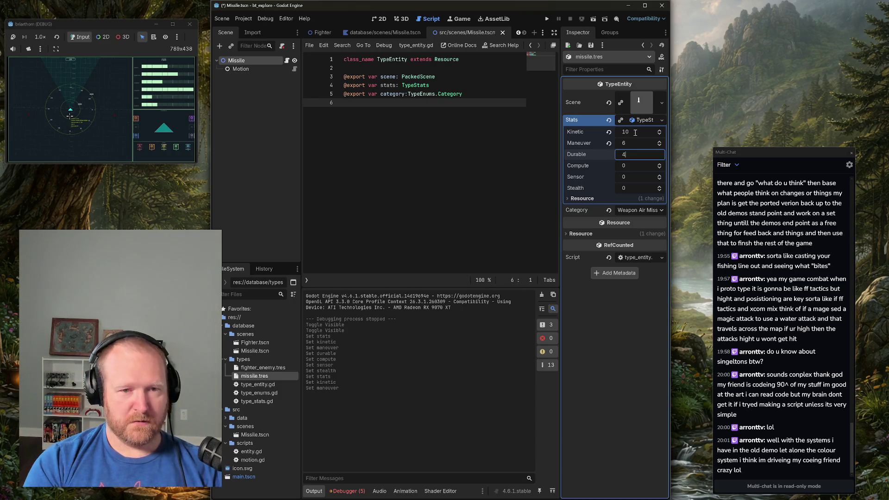
pyautogui.press('Tab')
pyautogui.write('2')
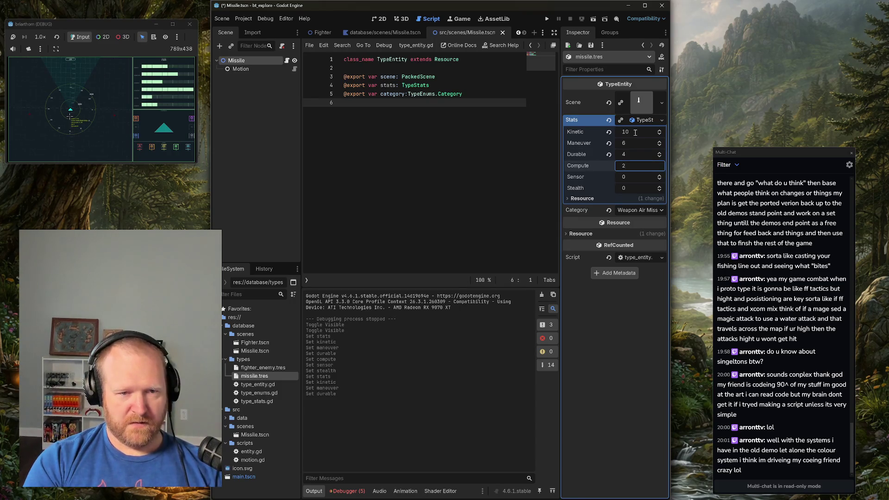
pyautogui.press('Tab')
pyautogui.write('2')
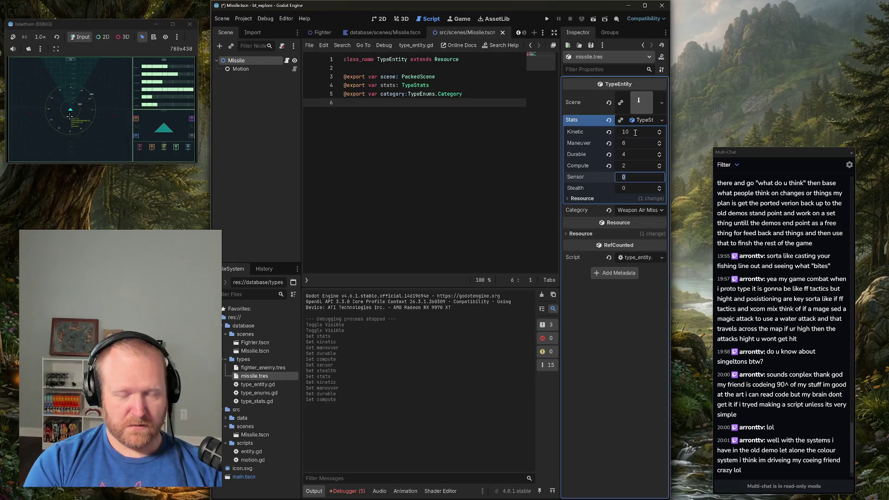
pyautogui.press('Tab')
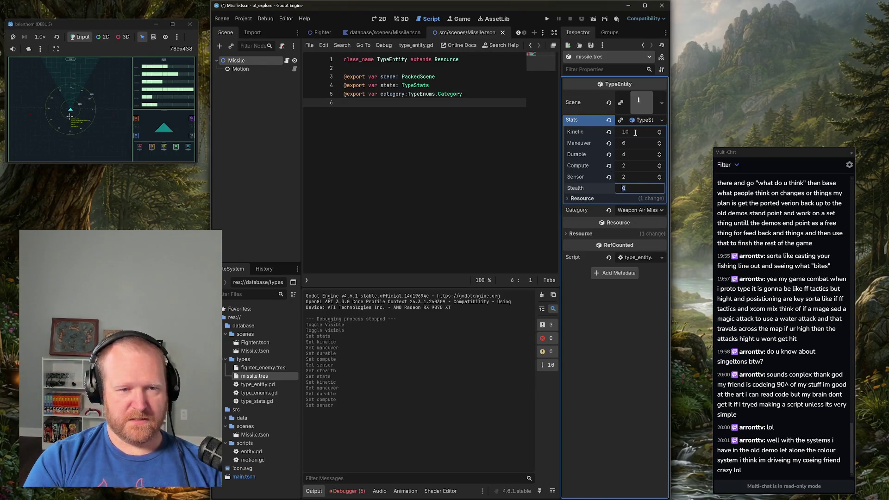
pyautogui.click(587, 185)
pyautogui.hotkey('ctrl', 's')
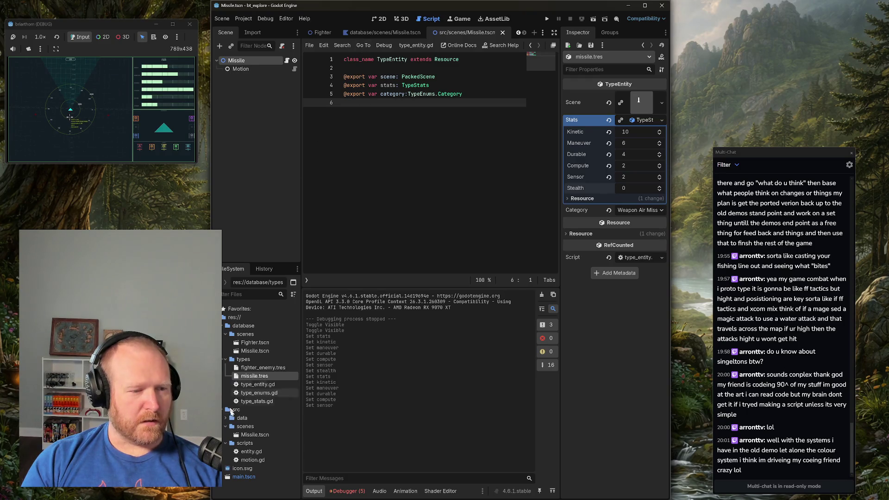
# Open the Missile node's entity.gd script and inspect its type_entity export line.
pyautogui.click(248, 437)
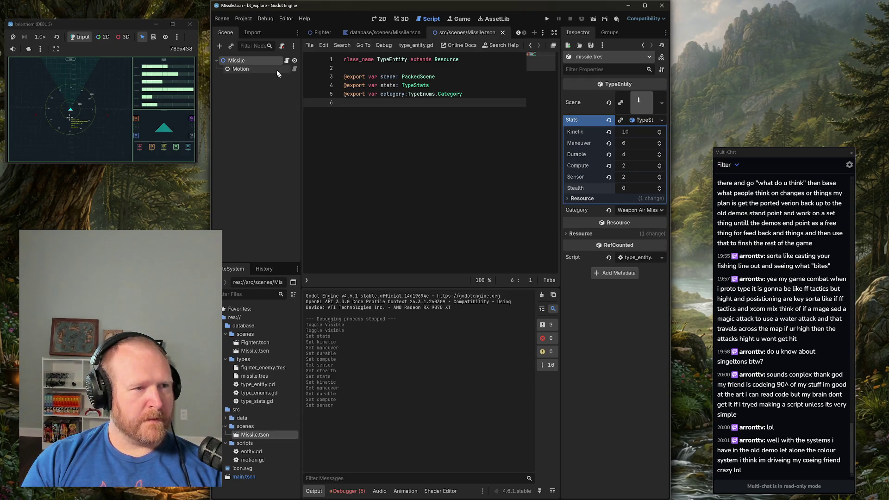
pyautogui.click(287, 60)
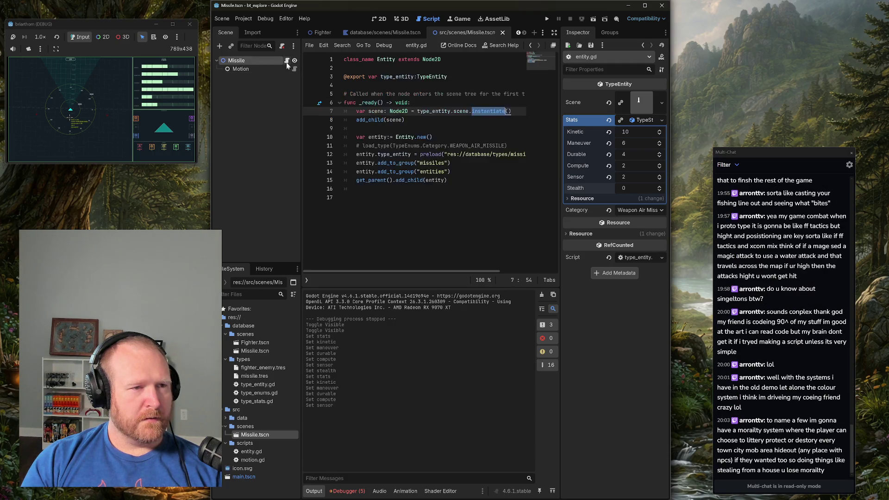
pyautogui.click(492, 116)
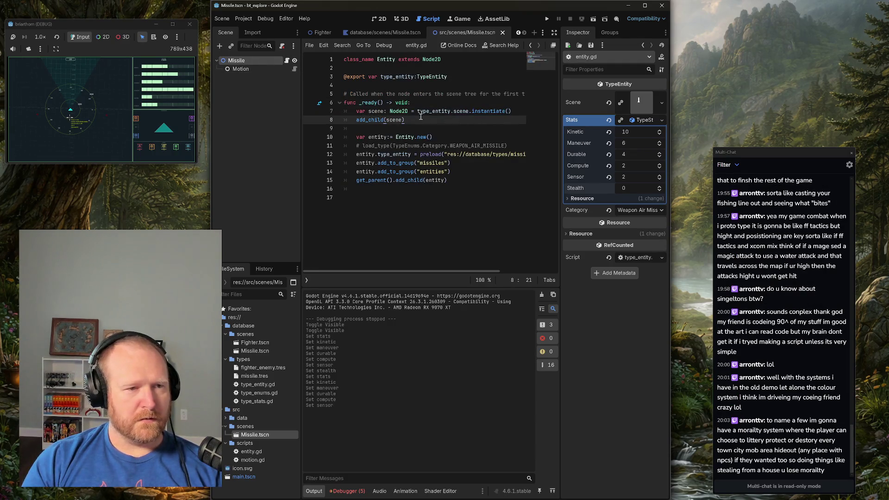
pyautogui.doubleClick(466, 76)
pyautogui.moveTo(466, 76); pyautogui.dragTo(340, 80)
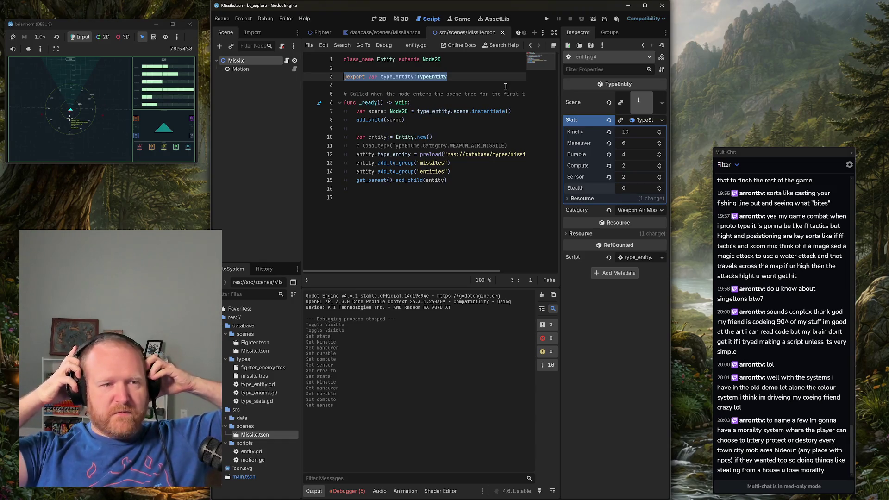
pyautogui.click(470, 85)
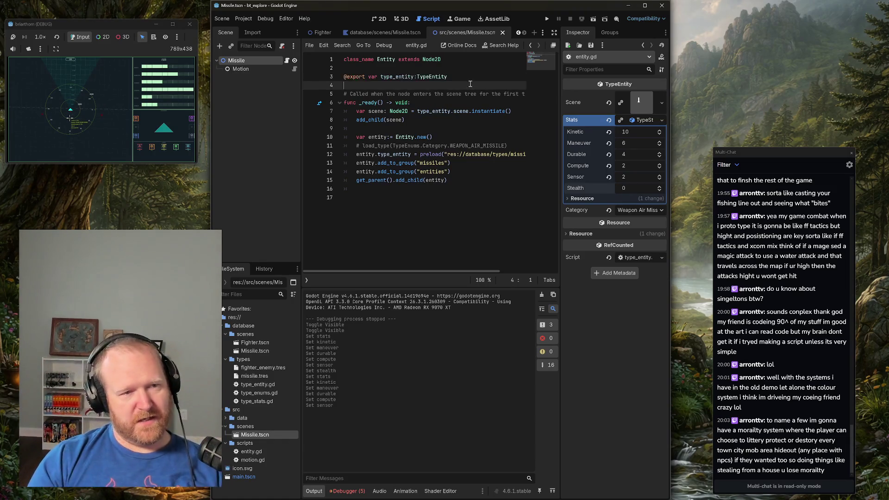
pyautogui.click(474, 77)
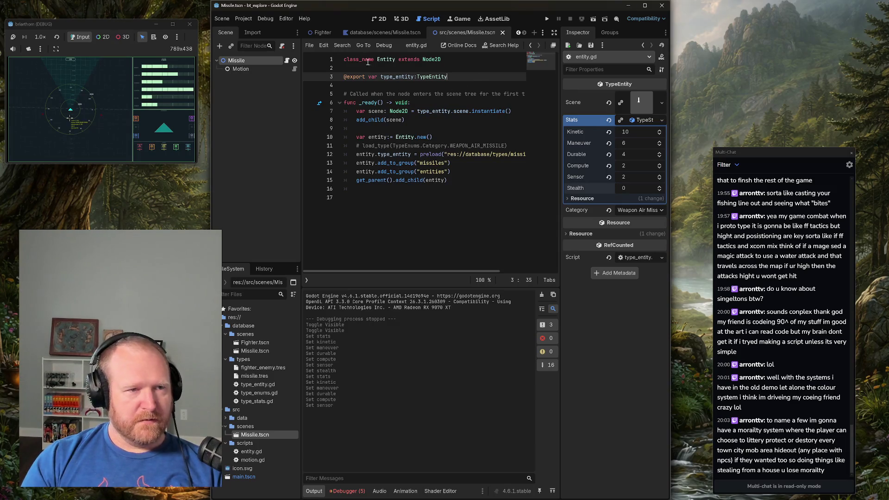
# Open motion.gd and change line 11 to read entity.type_entity.stats.kinetic.
pyautogui.click(294, 69)
pyautogui.click(449, 145)
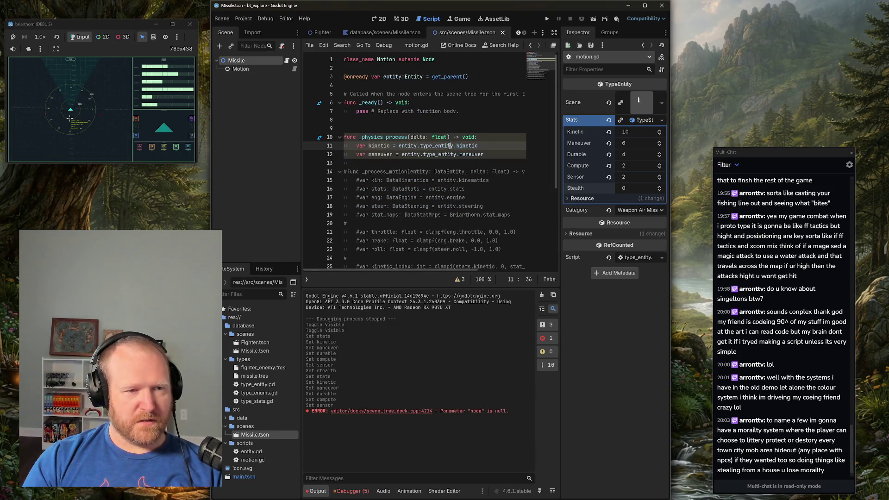
pyautogui.doubleClick(468, 146)
pyautogui.press('BackSpace')
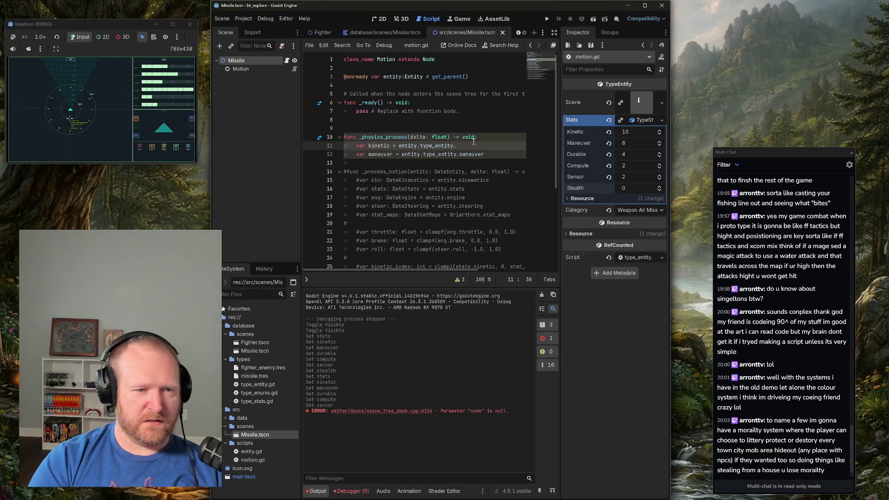
pyautogui.write('st')
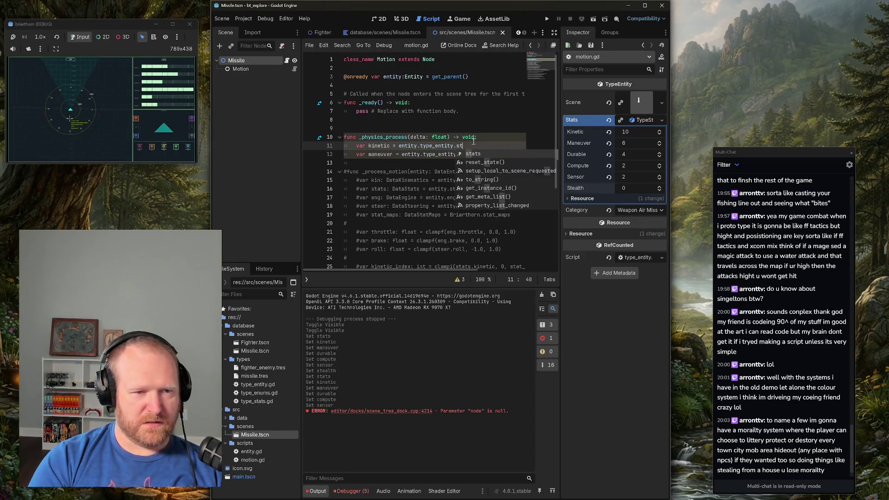
pyautogui.press('Return')
pyautogui.write('.kinetic')
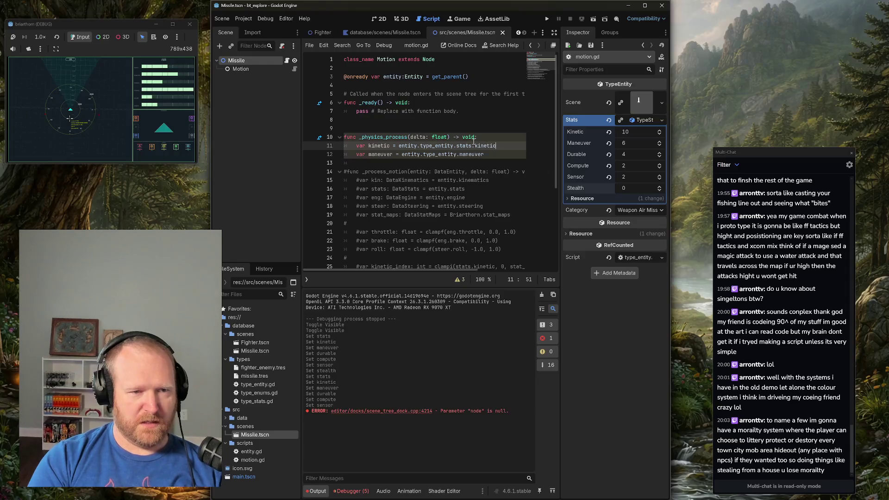
# Change line 12 to stats.maneuver, save motion.gd, and run the project.
pyautogui.doubleClick(472, 154)
pyautogui.press('BackSpace')
pyautogui.write('stats.')
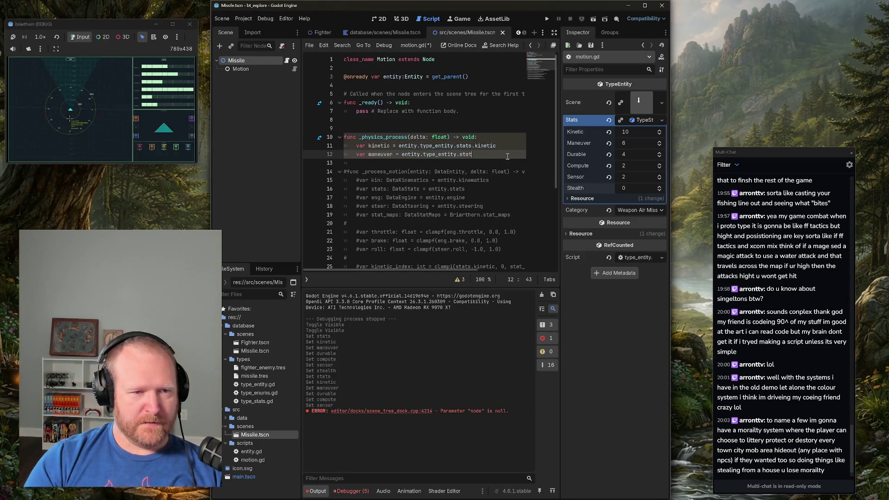
pyautogui.write('maneuver')
pyautogui.hotkey('ctrl', 's')
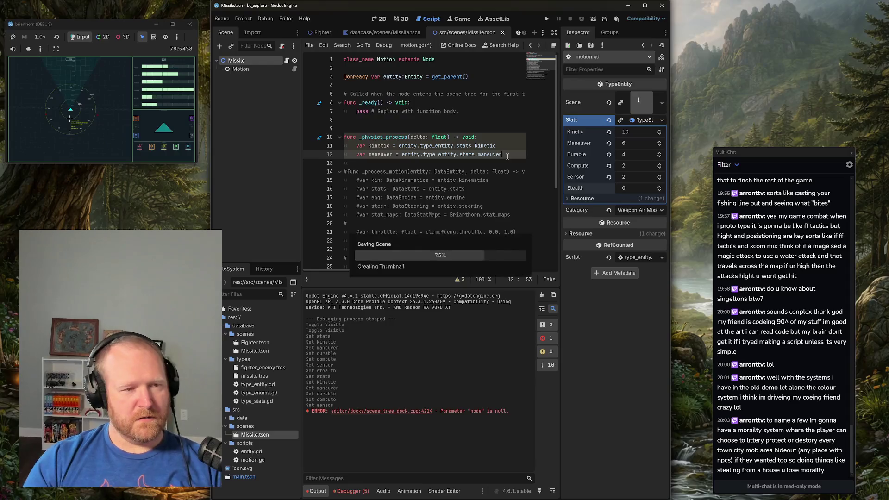
pyautogui.click(547, 18)
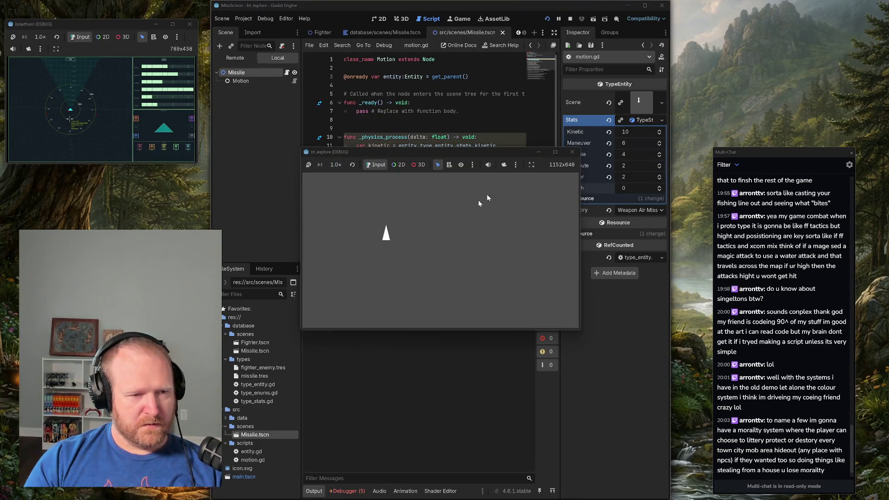
pyautogui.click(572, 152)
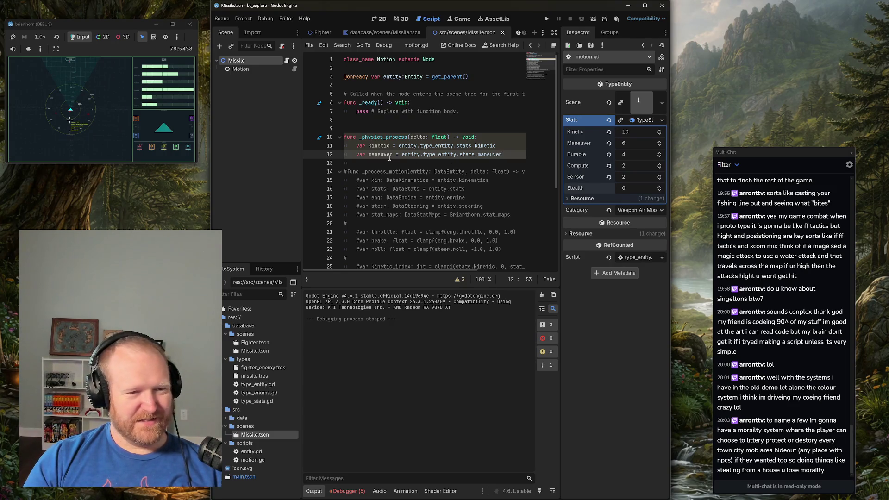
pyautogui.scroll(-3, 416, 175)
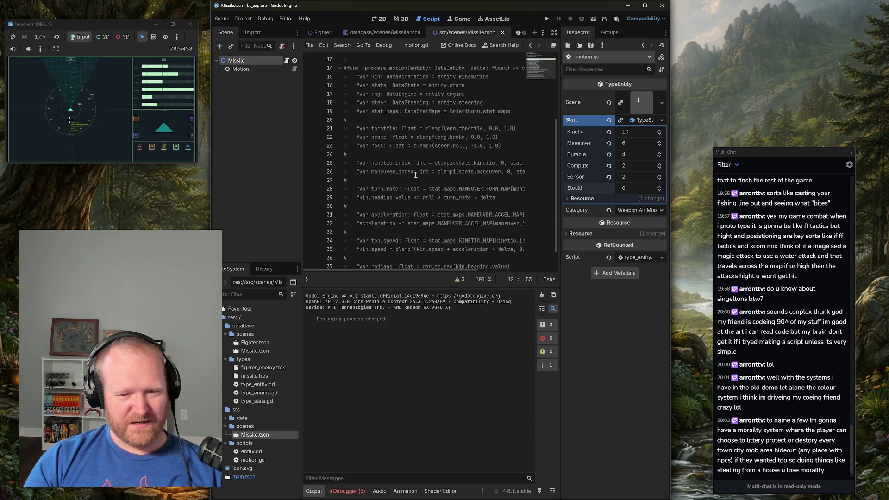
pyautogui.scroll(3, 415, 175)
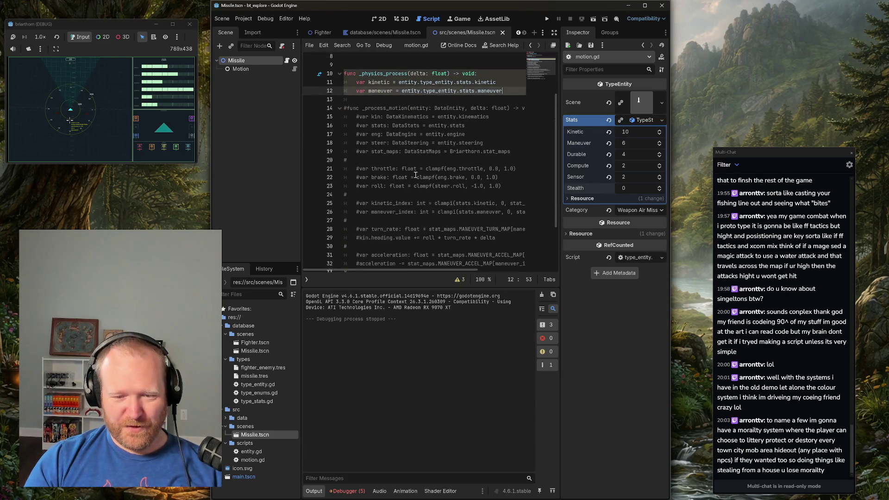
pyautogui.scroll(-5, 416, 175)
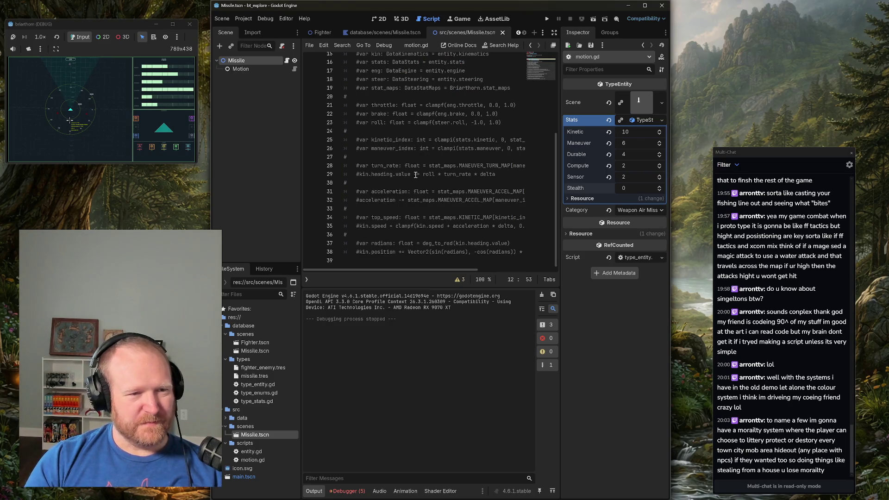
pyautogui.scroll(5, 416, 175)
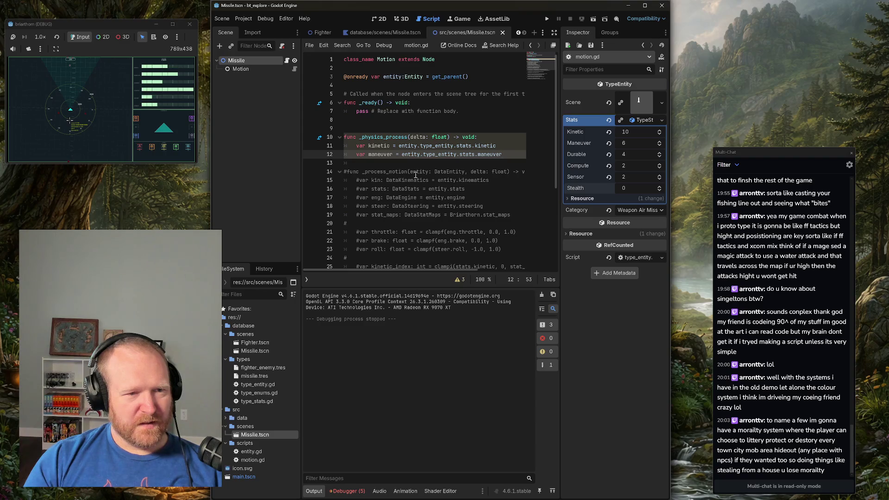
pyautogui.doubleClick(379, 146)
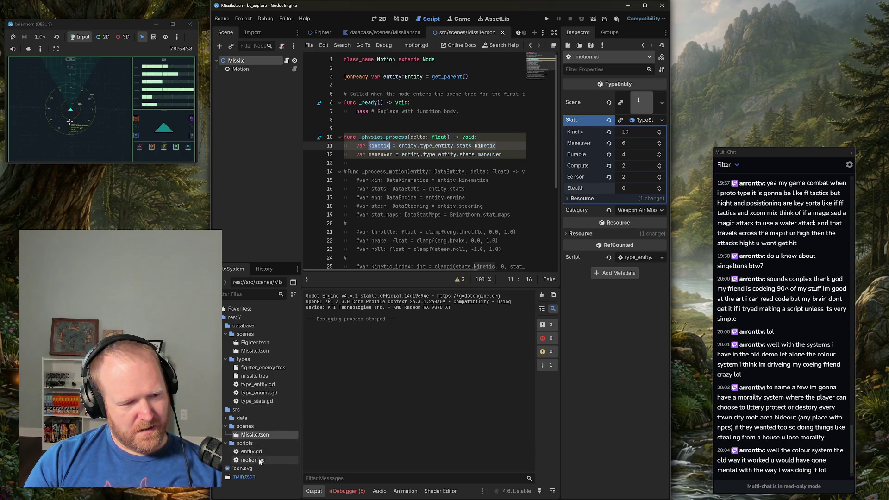
# Open entity.gd from src/scripts and select the type_entity export on line 3.
pyautogui.doubleClick(259, 453)
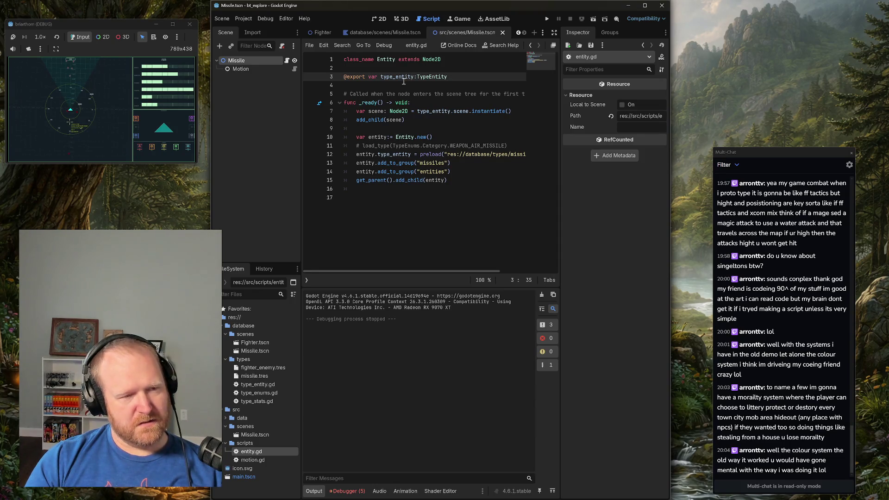
pyautogui.doubleClick(397, 77)
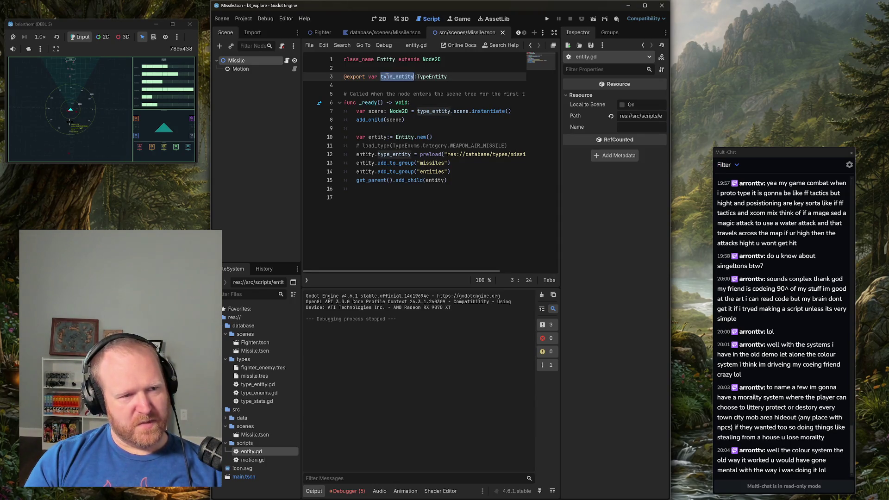
pyautogui.click(452, 77)
pyautogui.hotkey('shift', 'Home')
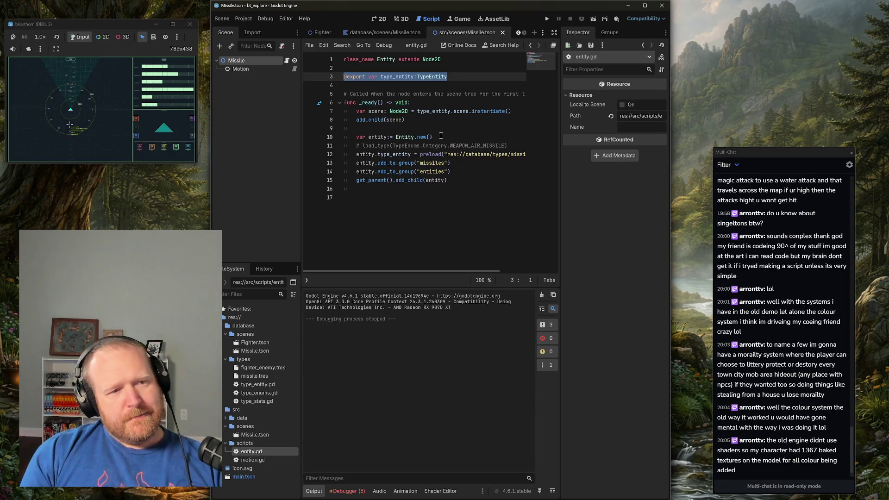
# Add a new line 5 declaring var stats:TypeStats with no default value.
pyautogui.click(469, 77)
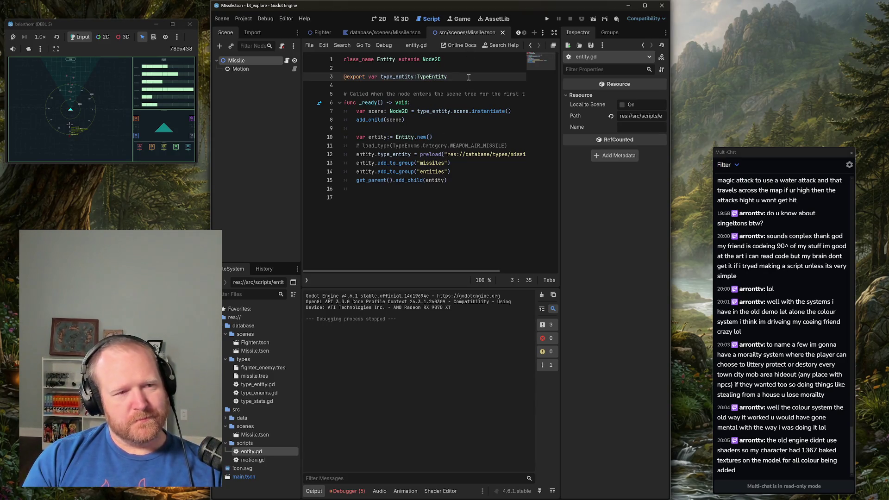
pyautogui.press('Return')
pyautogui.press('Return')
pyautogui.write('var v')
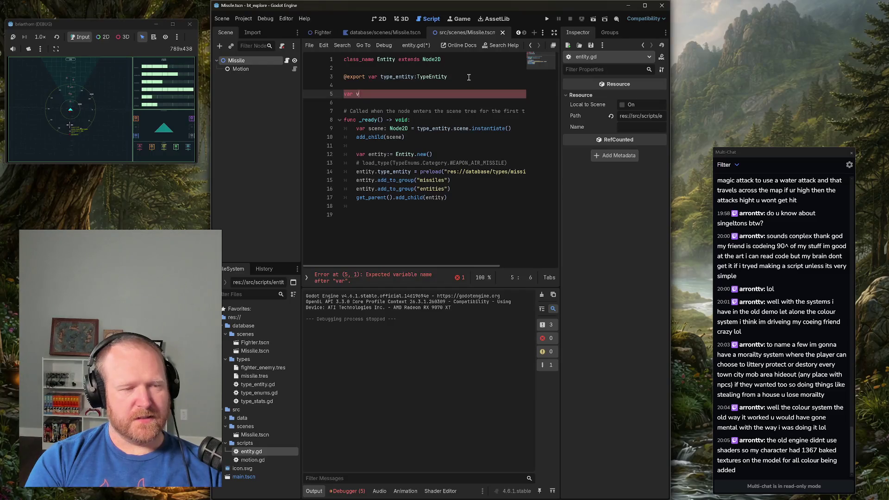
pyautogui.press('BackSpace')
pyautogui.press('BackSpace')
pyautogui.write('inetic')
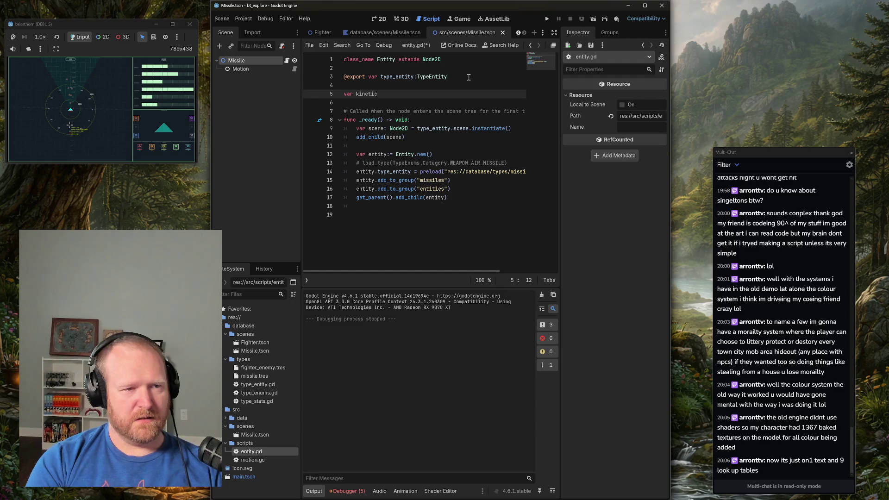
pyautogui.press('BackSpace')
pyautogui.press('BackSpace')
pyautogui.press('BackSpace')
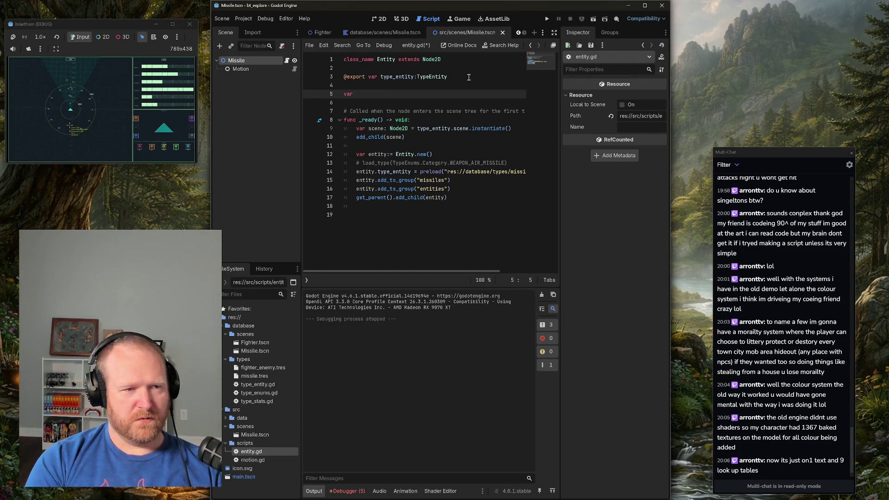
pyautogui.write('stats:TypeStats = ')
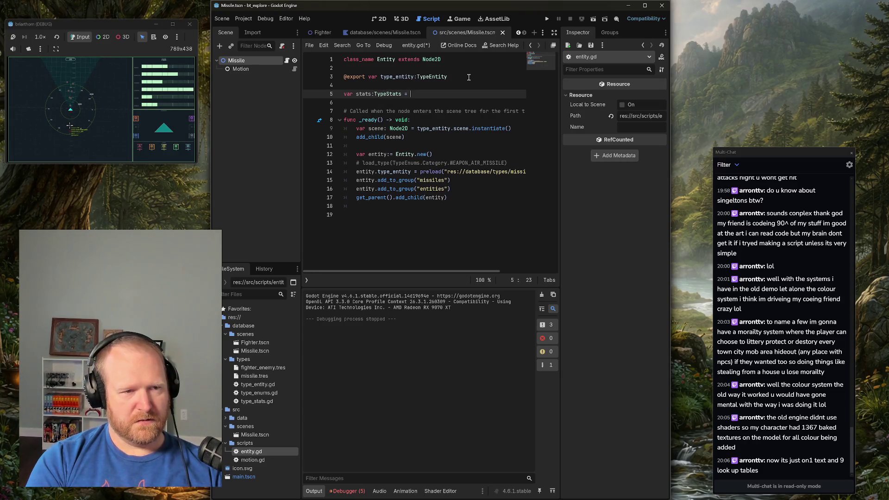
pyautogui.write('null')
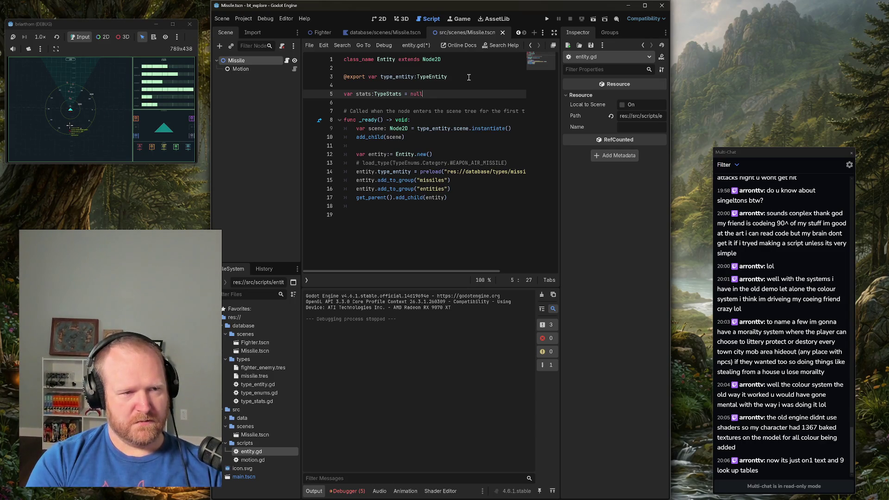
pyautogui.press('BackSpace')
pyautogui.press('BackSpace')
pyautogui.press('BackSpace')
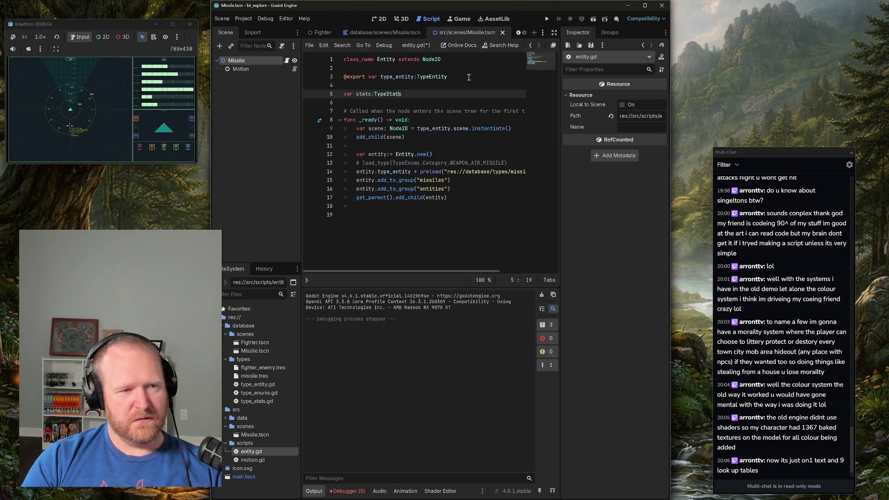
pyautogui.press('Left')
pyautogui.press('Left')
pyautogui.press('Left')
pyautogui.write('@on')
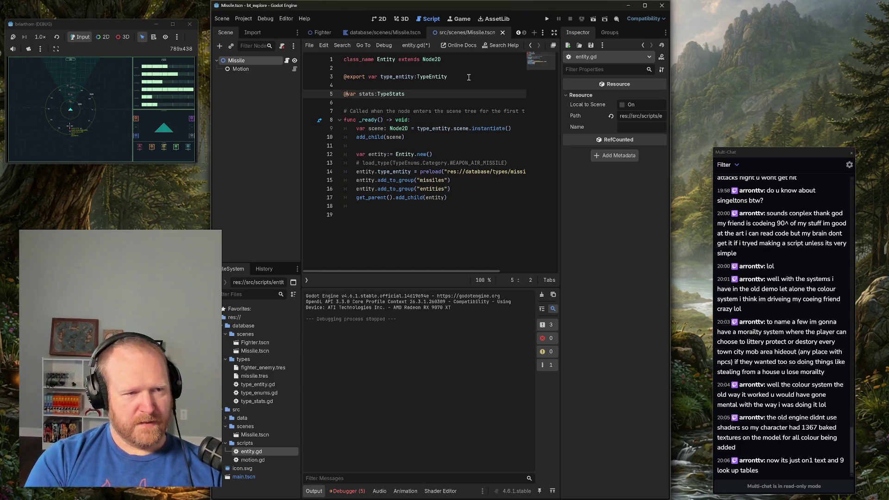
pyautogui.press('Return')
pyautogui.press('End')
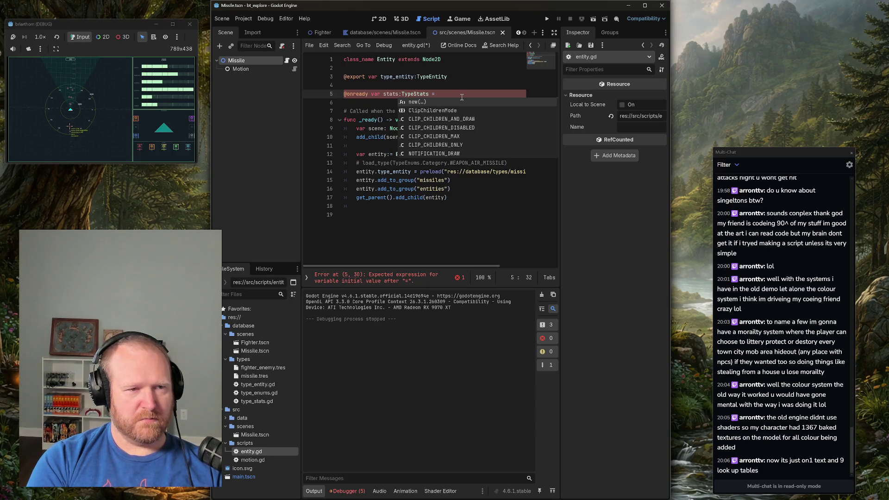
pyautogui.click(468, 75)
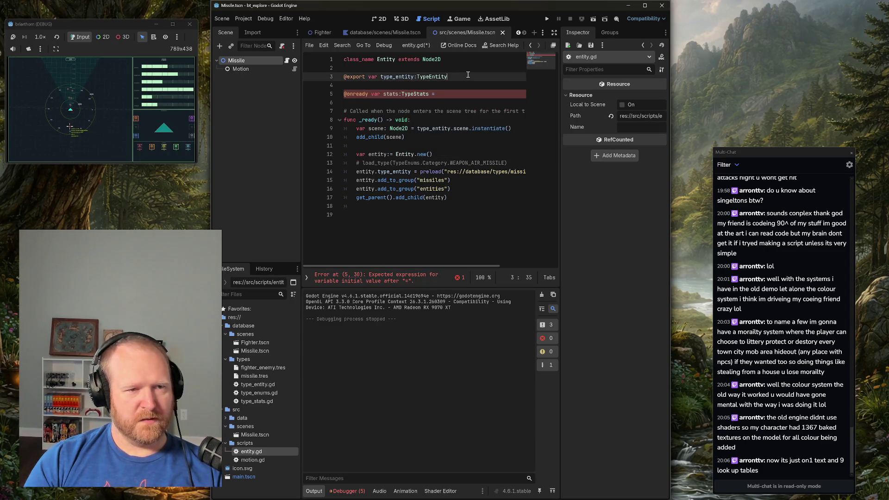
pyautogui.tripleClick(468, 75)
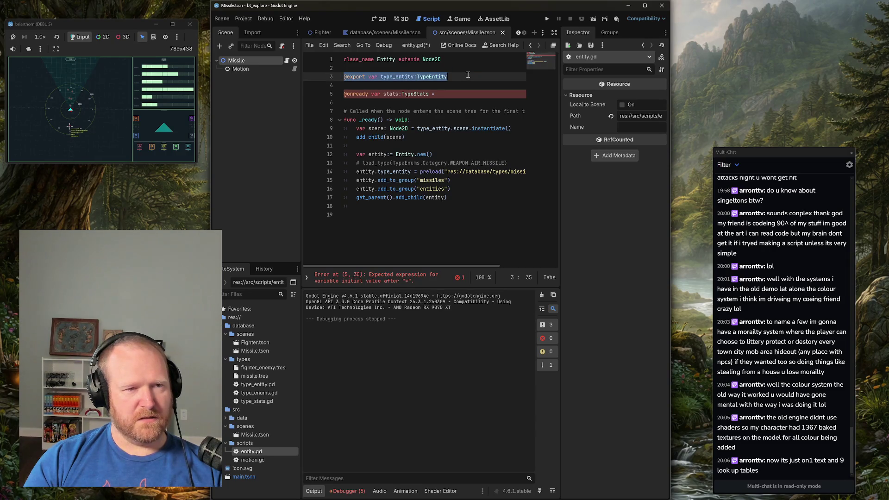
pyautogui.click(468, 75)
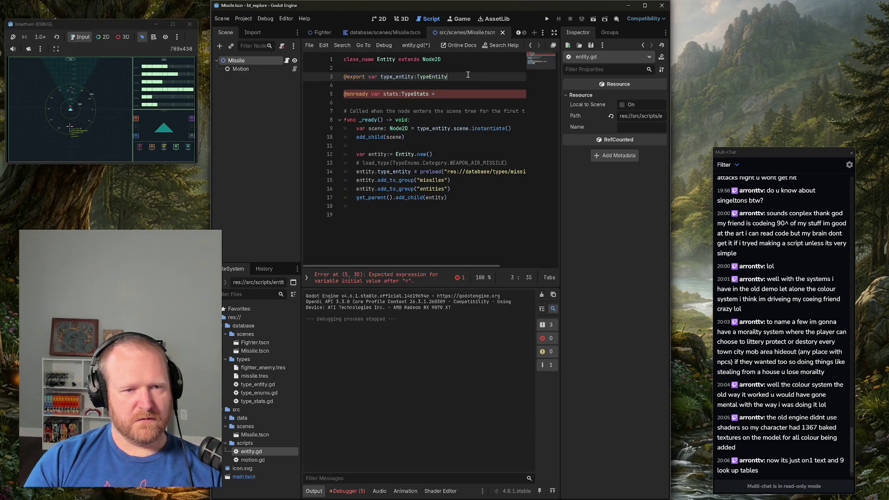
# Select the Missile node to inspect its Type Entity and look up the instantiate documentation.
pyautogui.click(224, 61)
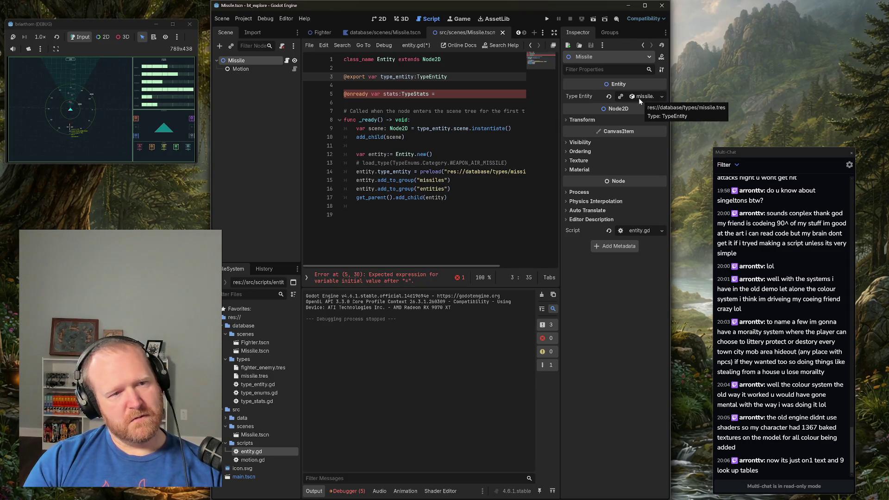
pyautogui.doubleClick(482, 129)
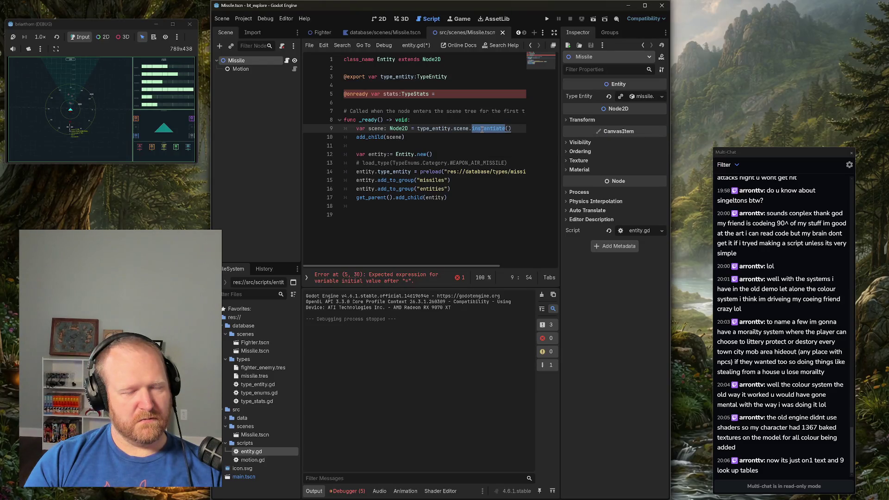
pyautogui.moveTo(482, 129)
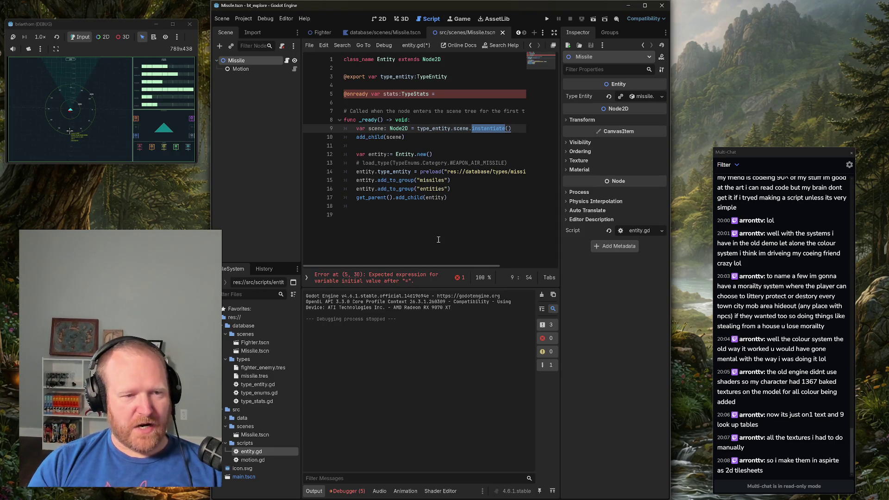
pyautogui.click(465, 198)
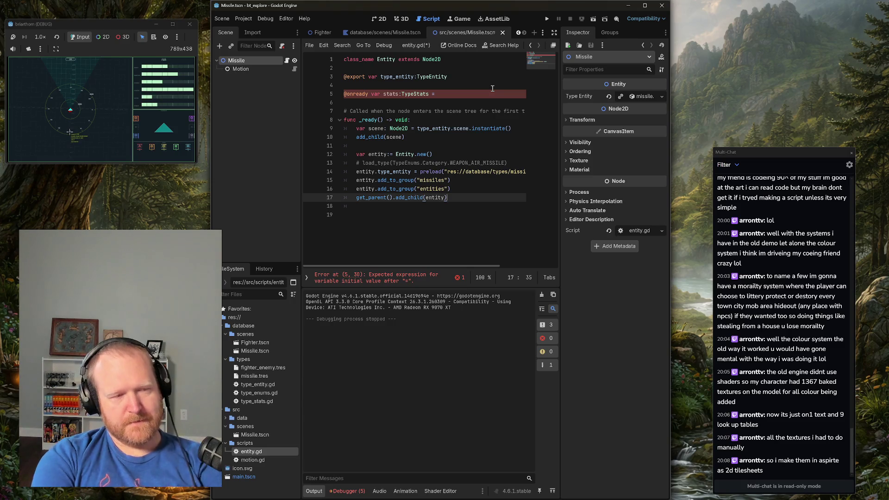
pyautogui.click(345, 94)
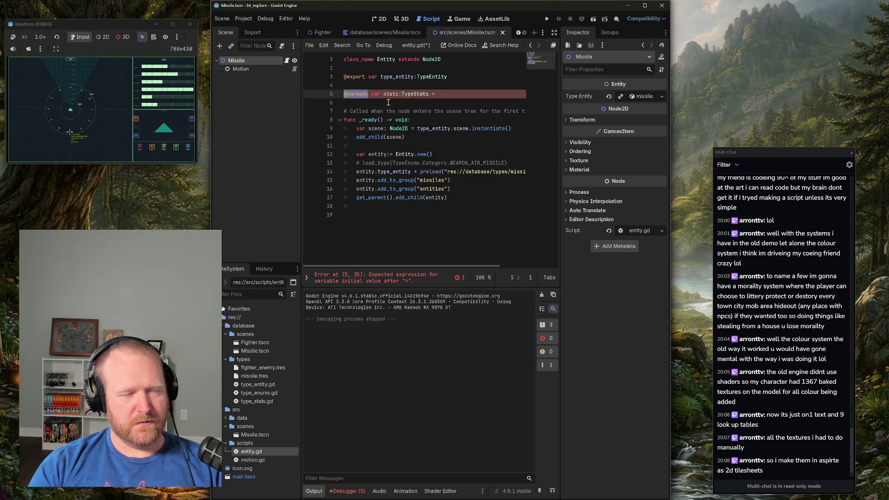
pyautogui.hotkey('shift', 'Home')
pyautogui.press('BackSpace')
pyautogui.press('Delete')
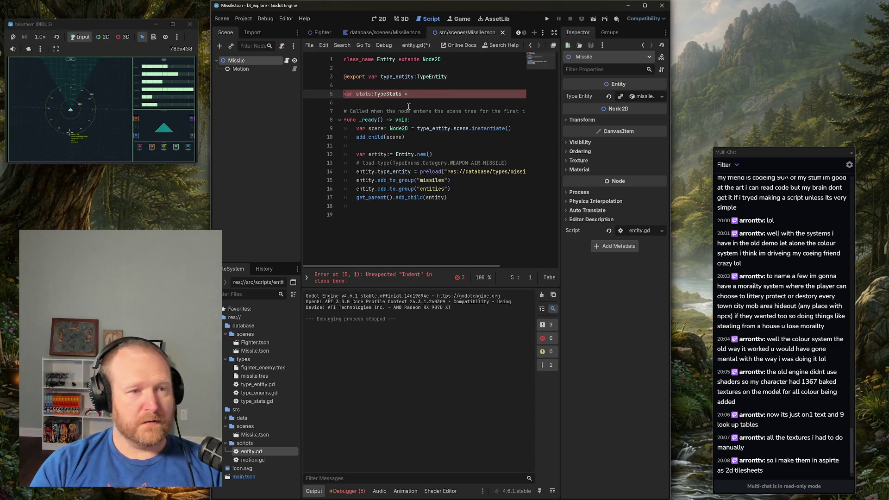
pyautogui.click(417, 92)
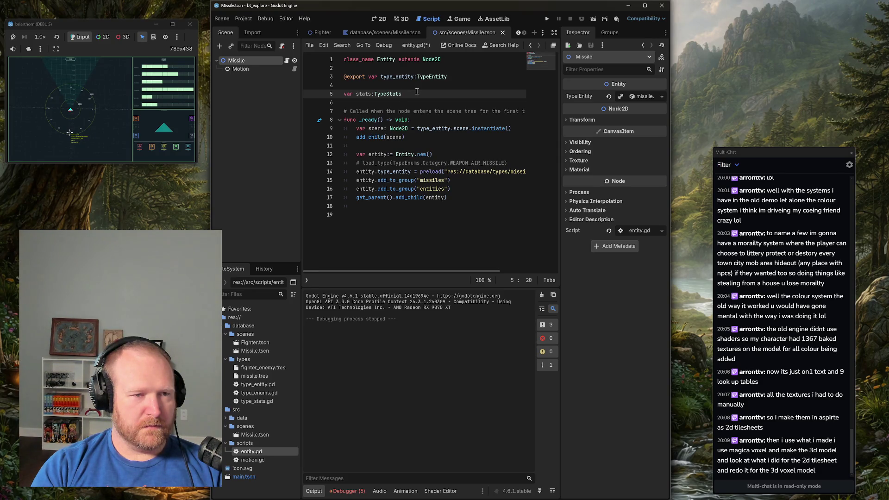
pyautogui.hotkey('ctrl', 'space')
pyautogui.write('null')
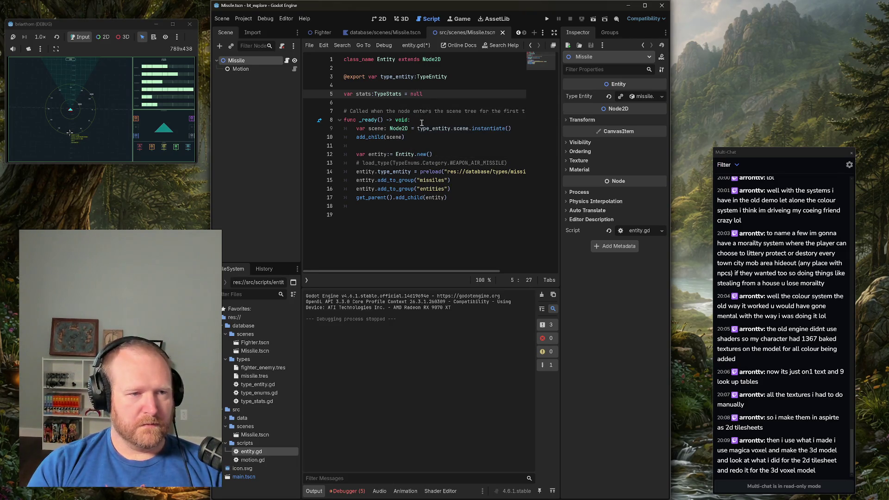
# Insert blank lines after add_child(scene) in the _ready function.
pyautogui.click(423, 119)
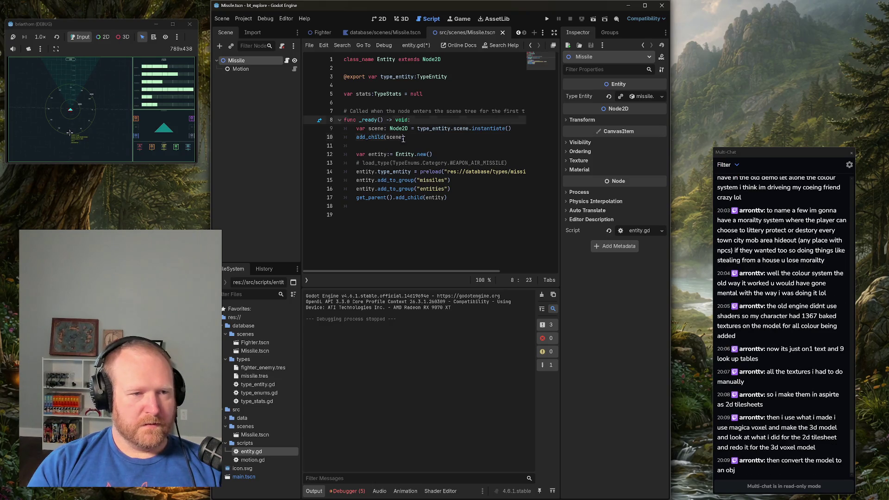
pyautogui.click(422, 138)
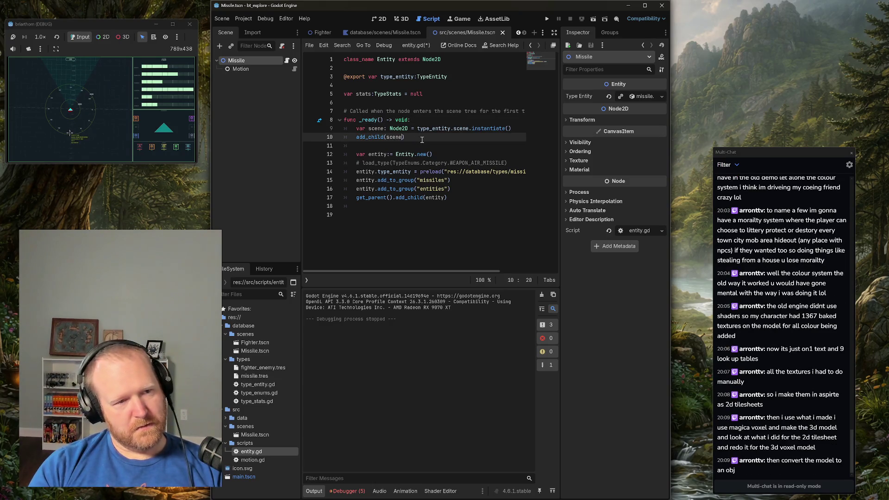
pyautogui.click(433, 136)
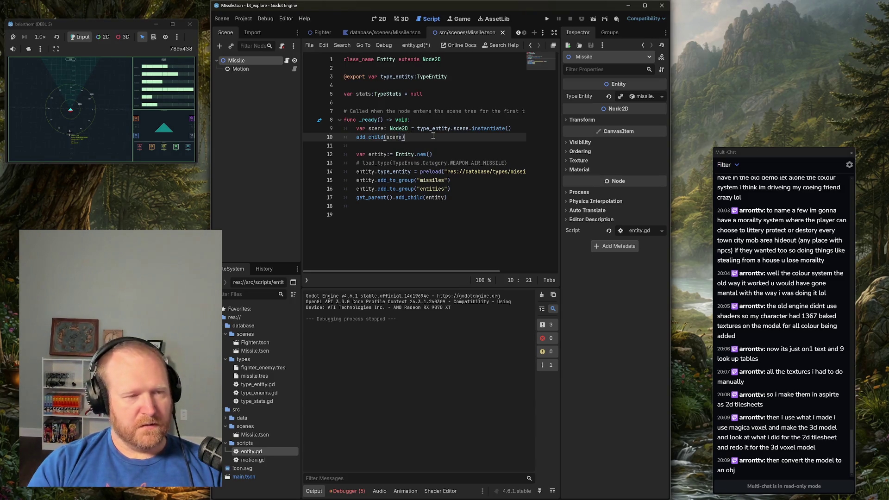
pyautogui.press('Return')
pyautogui.press('Return')
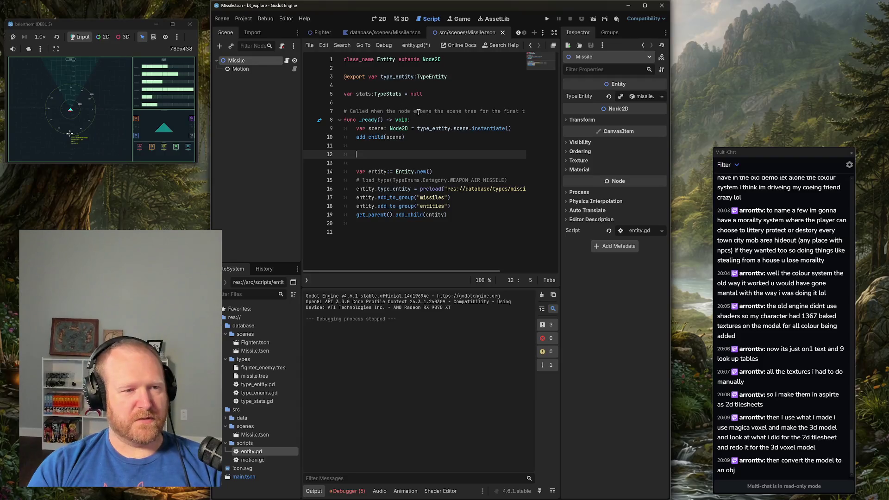
# Remove the extra blank lines and replace null with 'type_entity.stats.cop' as stats' initial value.
pyautogui.press('BackSpace')
pyautogui.press('BackSpace')
pyautogui.press('BackSpace')
pyautogui.click(434, 94)
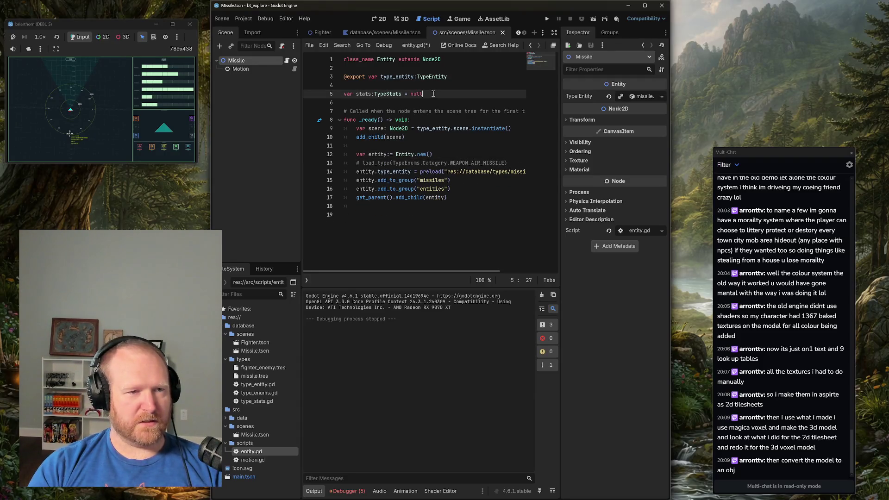
pyautogui.doubleClick(417, 94)
pyautogui.press('BackSpace')
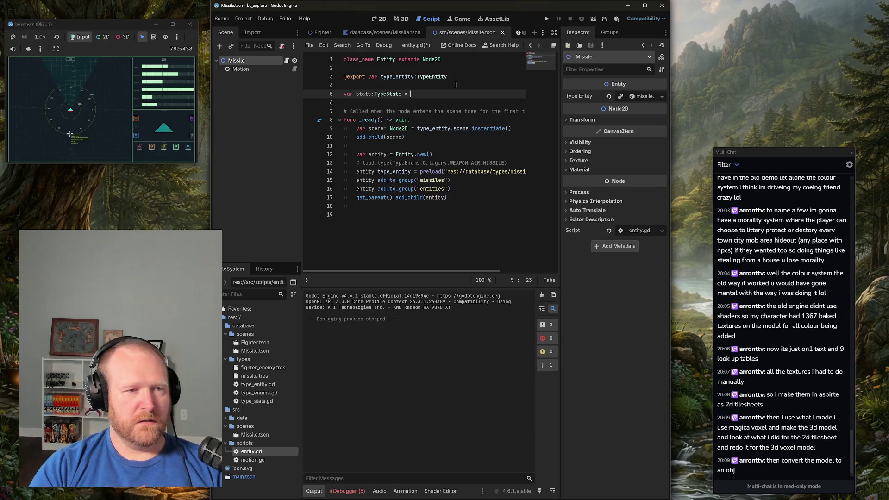
pyautogui.write('type_entity.')
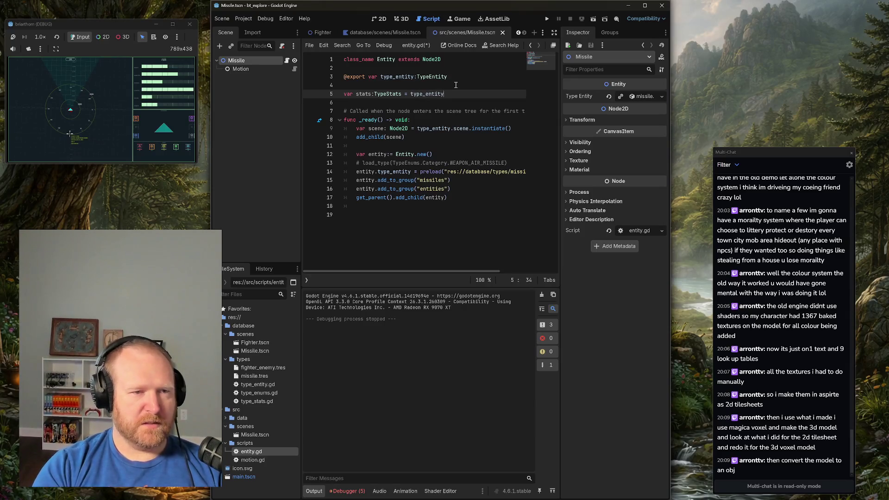
pyautogui.write('stats.')
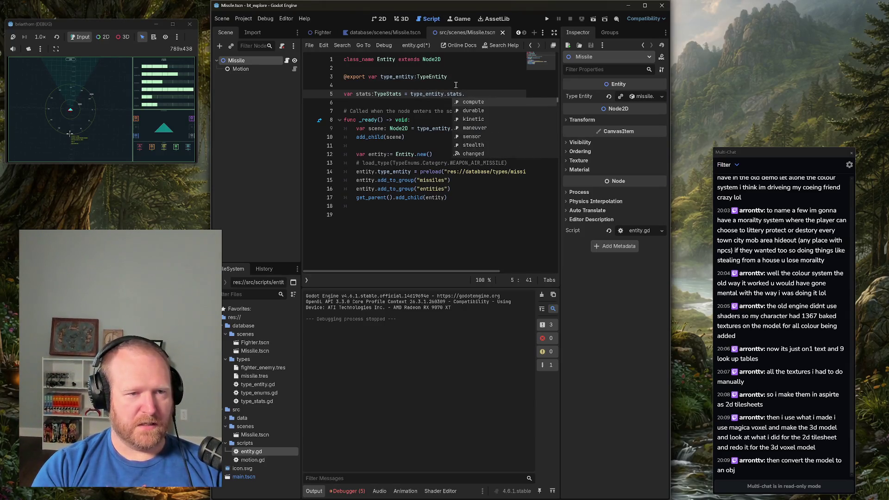
pyautogui.write('clon')
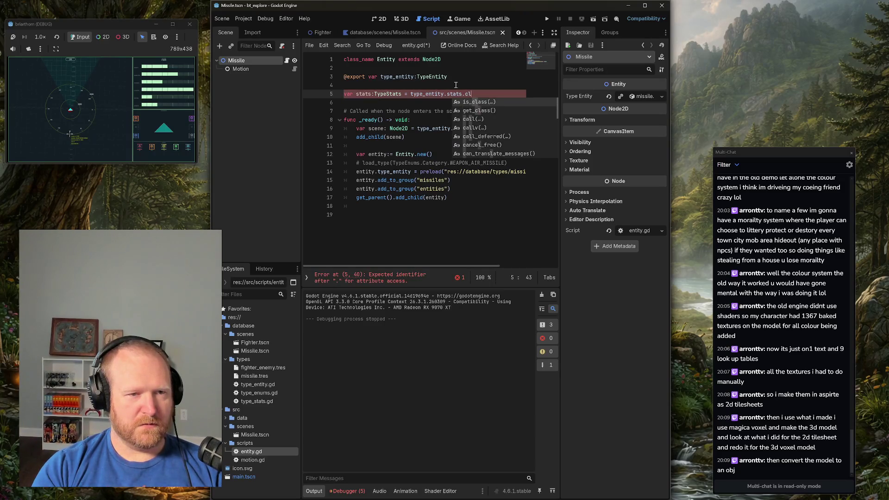
pyautogui.press('BackSpace')
pyautogui.press('BackSpace')
pyautogui.press('BackSpace')
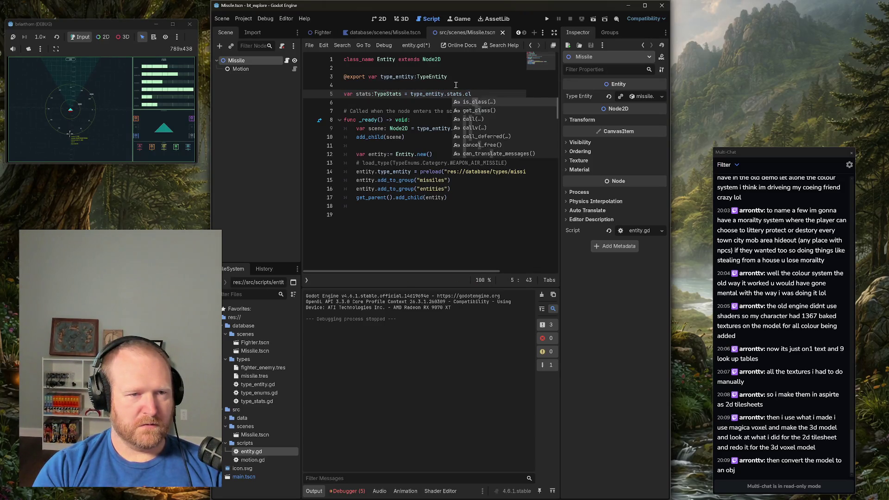
pyautogui.write('op')
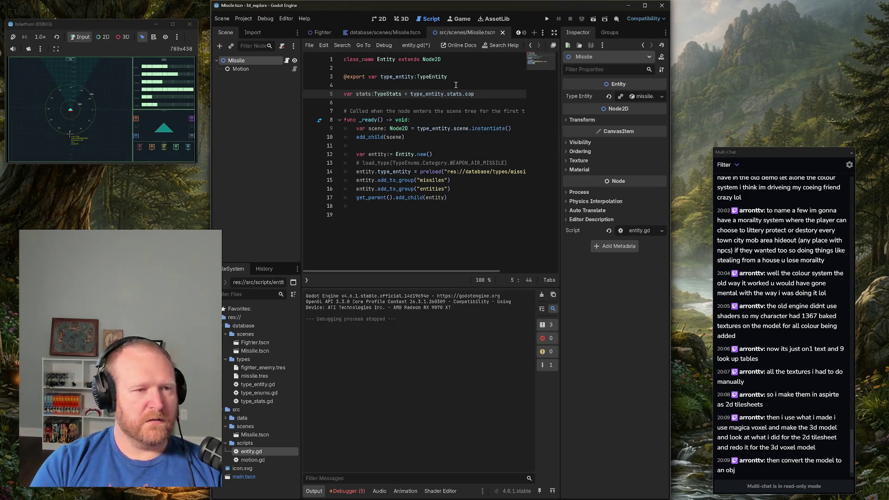
pyautogui.click(345, 95)
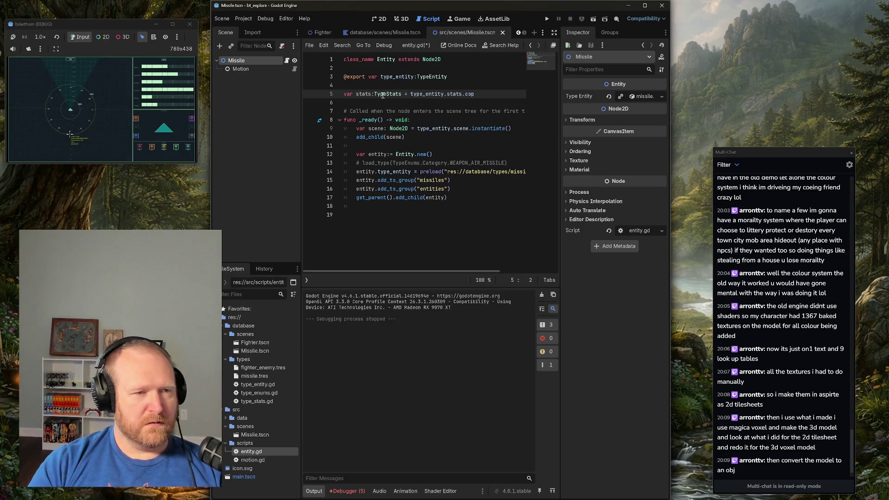
pyautogui.press('Home')
pyautogui.write('@export')
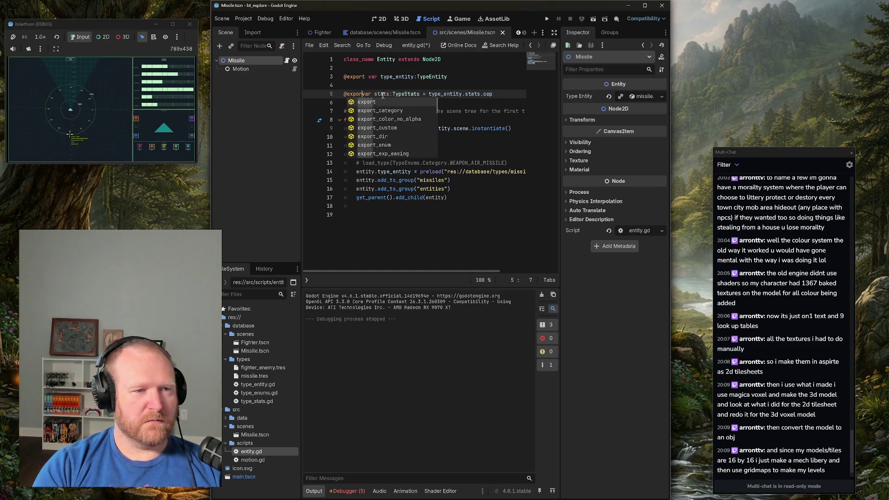